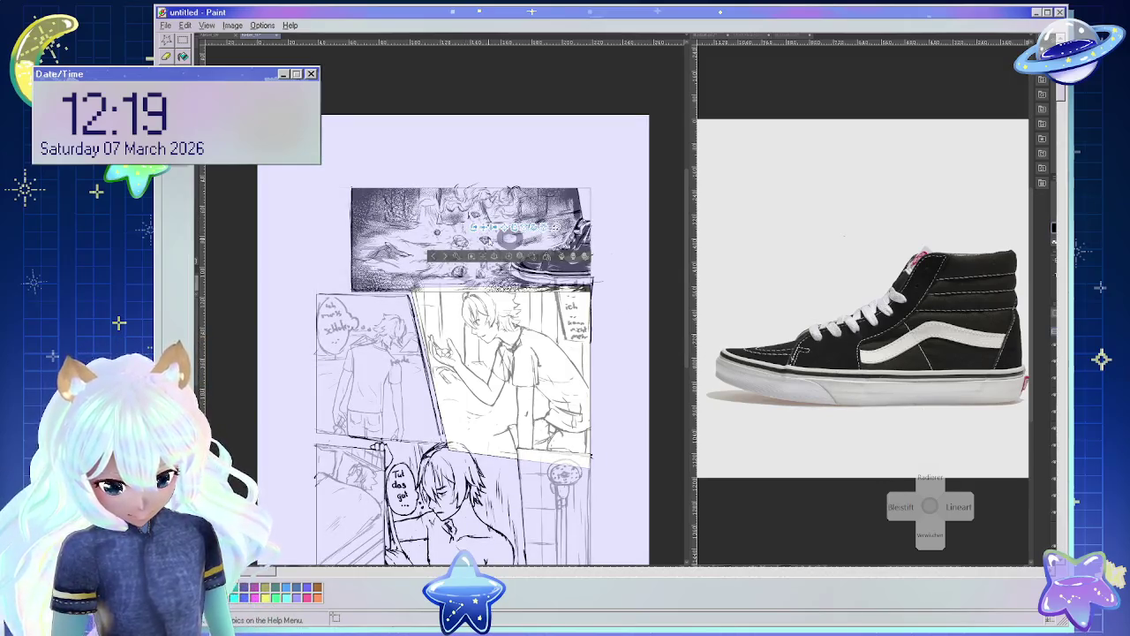
Turn off Umrisslinie in the 3D object's Linie settings so the orb has no black outline.
{"action": "scroll", "coordinate": [468, 344], "scroll_direction": "up", "scroll_amount": 3}
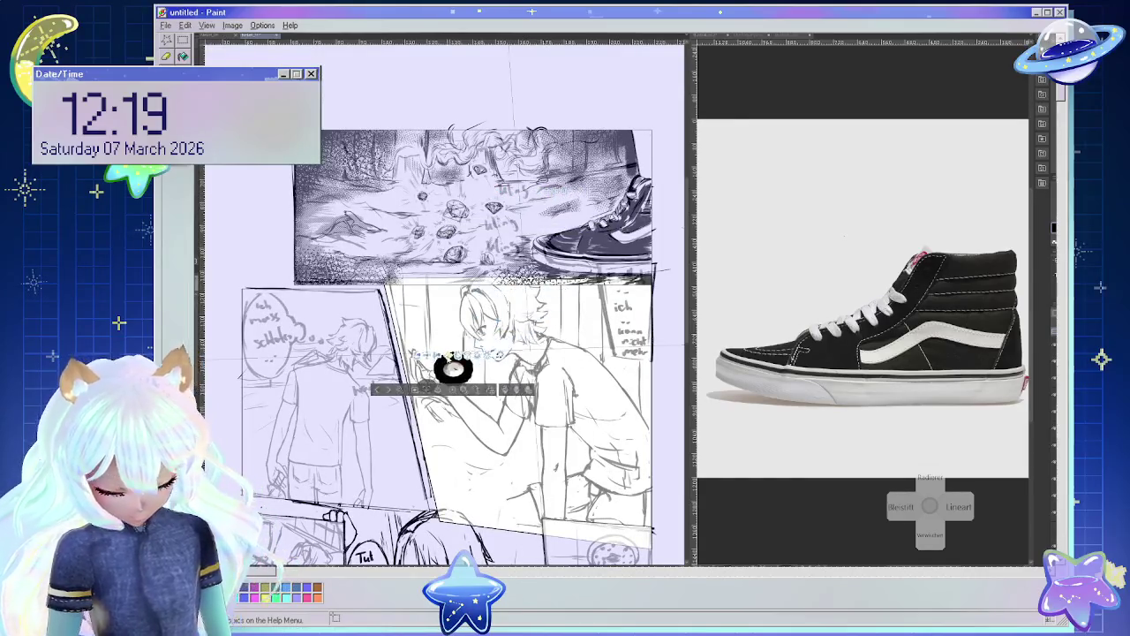
{"action": "scroll", "coordinate": [457, 433], "scroll_direction": "up", "scroll_amount": 2}
{"action": "scroll", "coordinate": [457, 432], "scroll_direction": "up", "scroll_amount": 1}
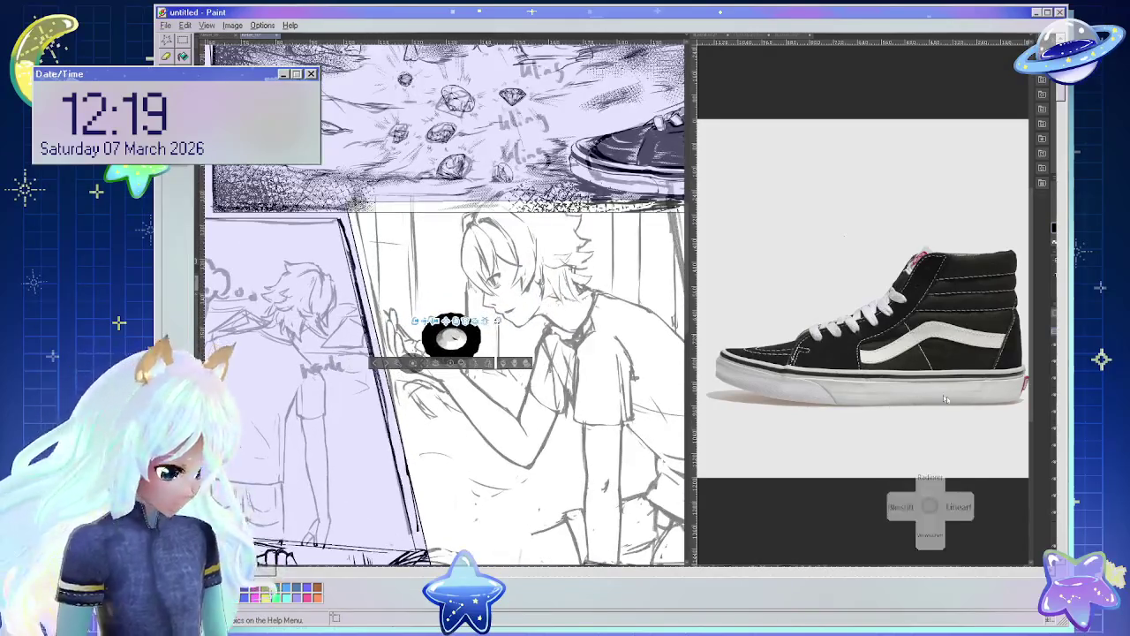
{"action": "left_click", "coordinate": [403, 367]}
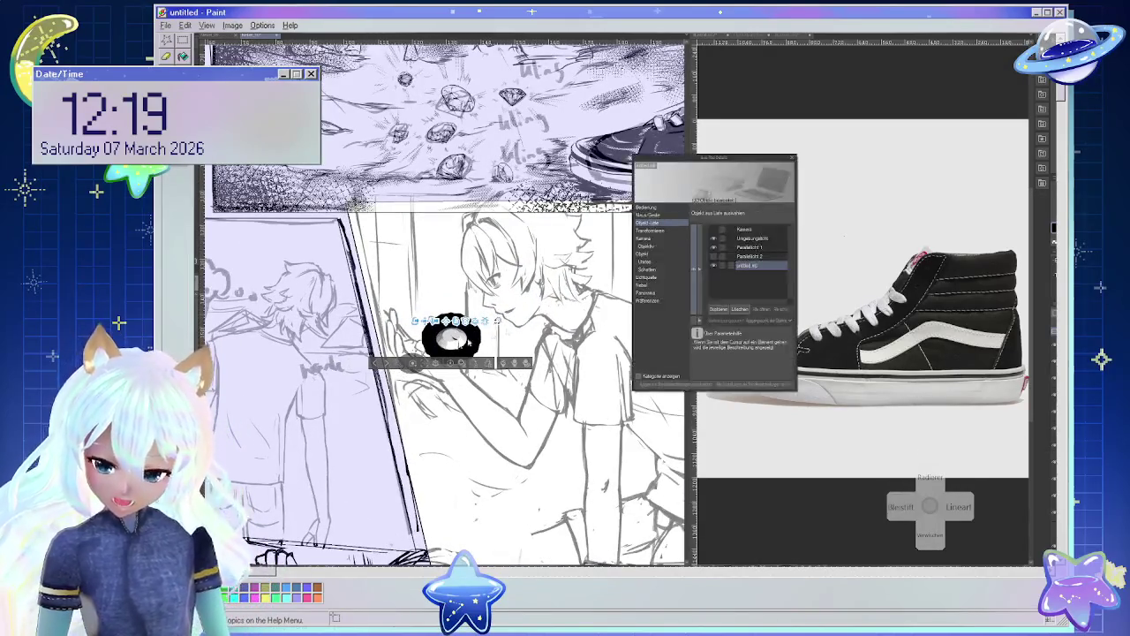
{"action": "left_click", "coordinate": [649, 253]}
{"action": "left_click", "coordinate": [647, 262]}
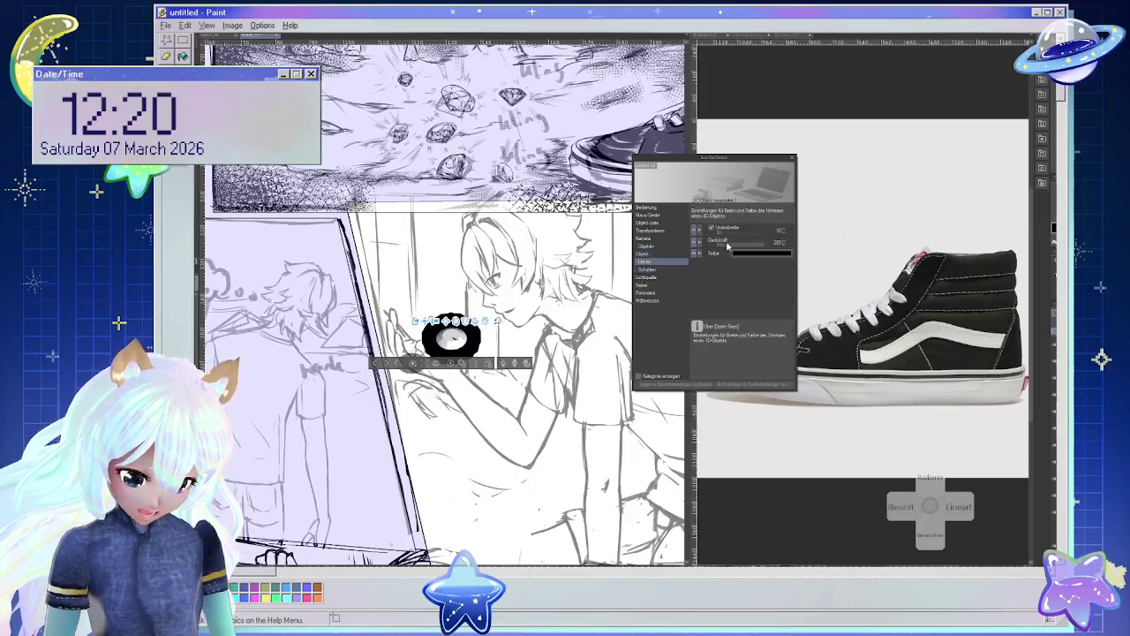
{"action": "left_click", "coordinate": [712, 228]}
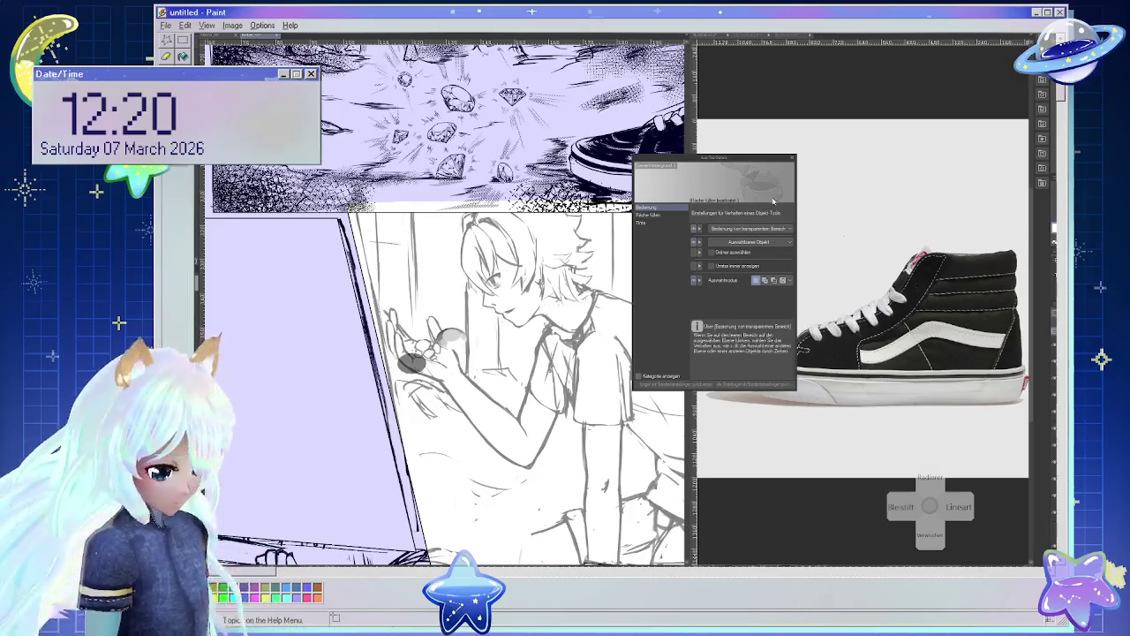
{"action": "left_click", "coordinate": [792, 160]}
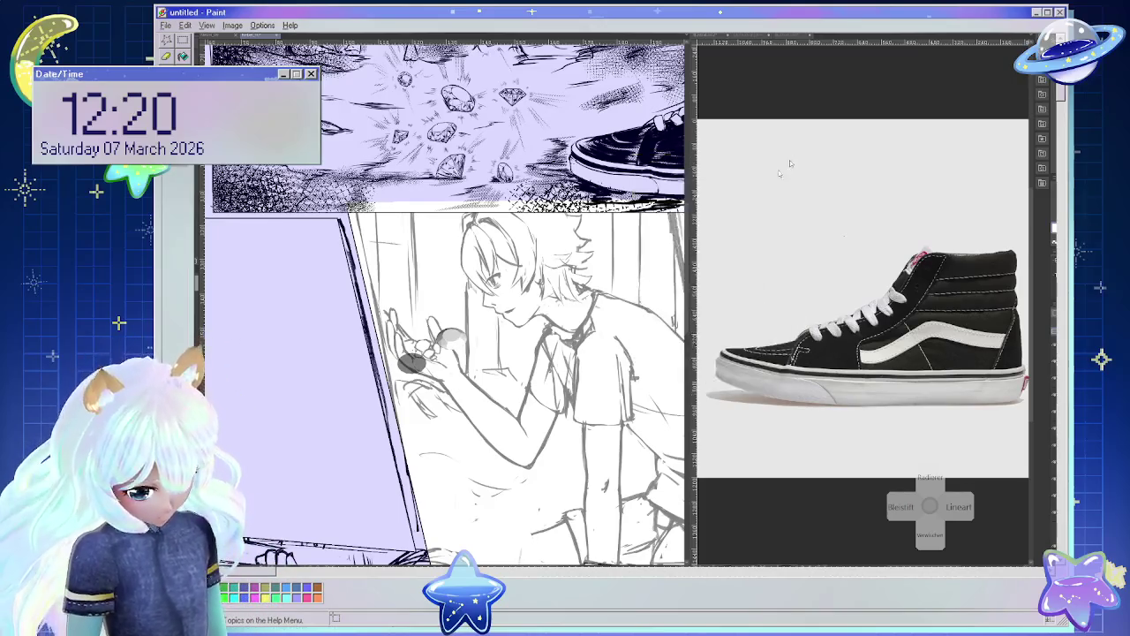
{"action": "scroll", "coordinate": [530, 400], "scroll_direction": "down", "scroll_amount": 1}
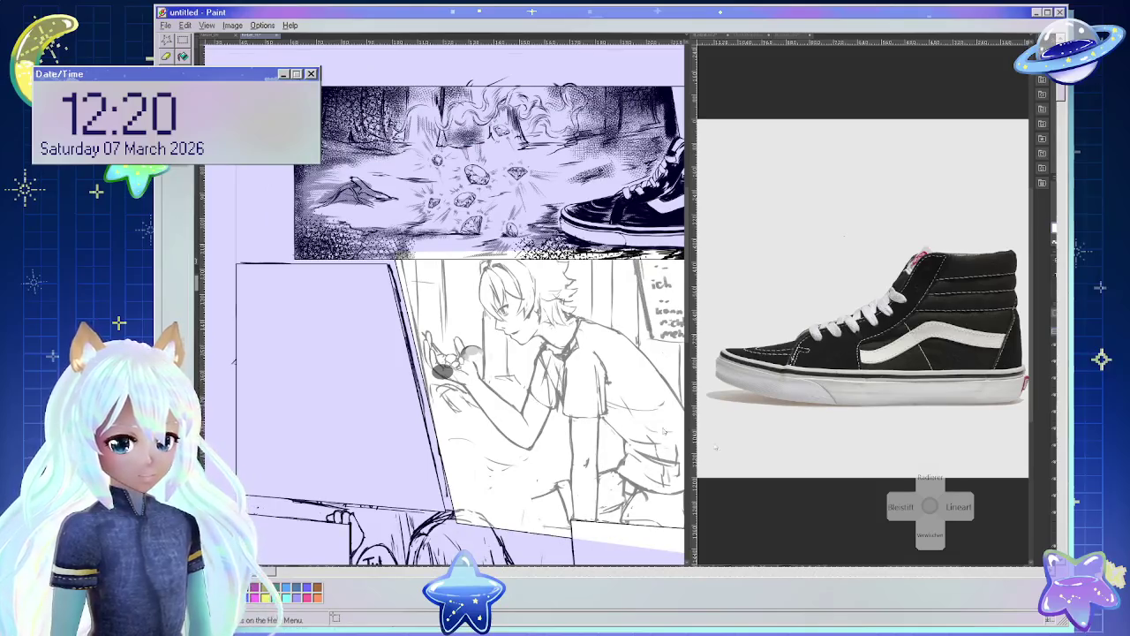
{"action": "left_click", "coordinate": [423, 384]}
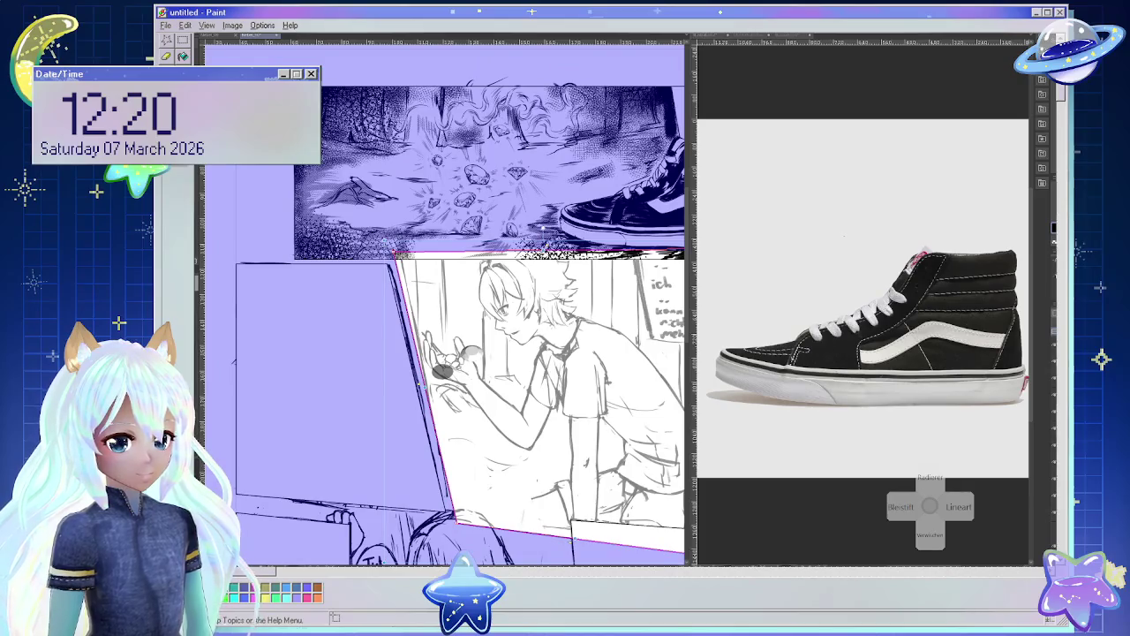
{"action": "left_click", "coordinate": [541, 228]}
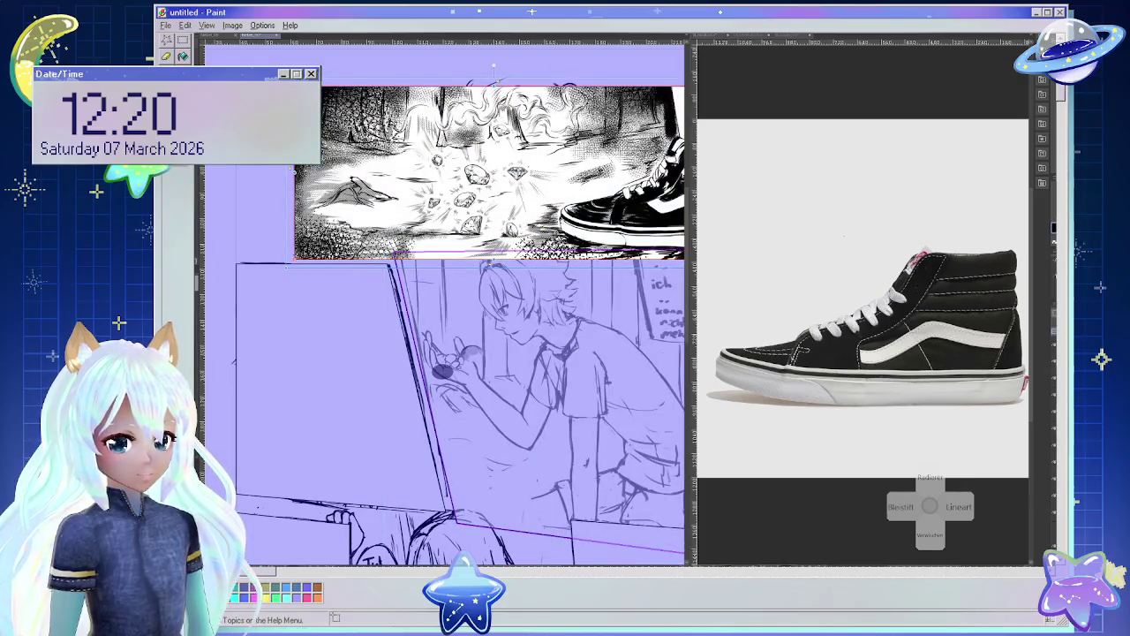
{"action": "left_click", "coordinate": [494, 65]}
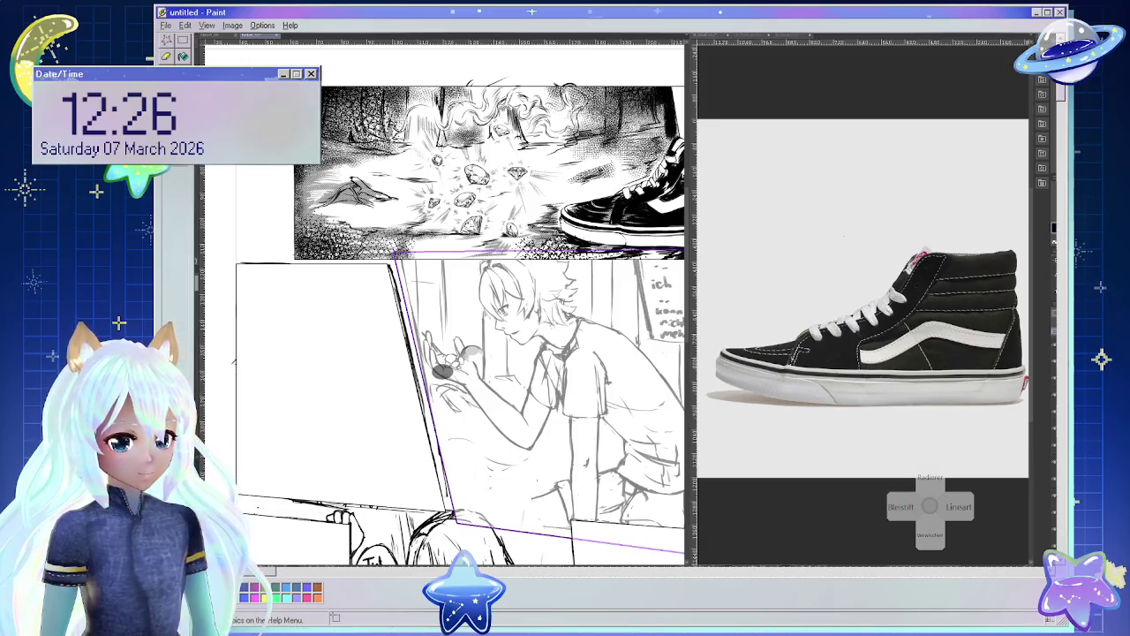
Switch from Clip Studio Paint to the browser showing the Carlsen events page.
{"action": "key", "text": "alt+Tab"}
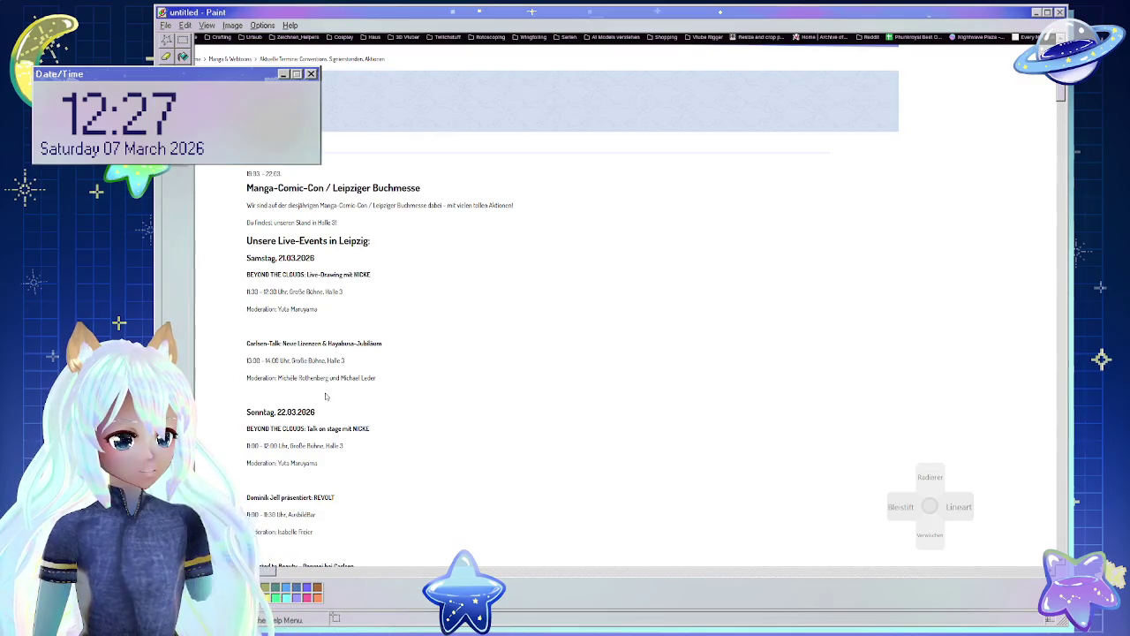
Scroll through the Leipzig event schedule and Signierstunden, then return to the Google results.
{"action": "scroll", "coordinate": [326, 396], "scroll_direction": "down", "scroll_amount": 1}
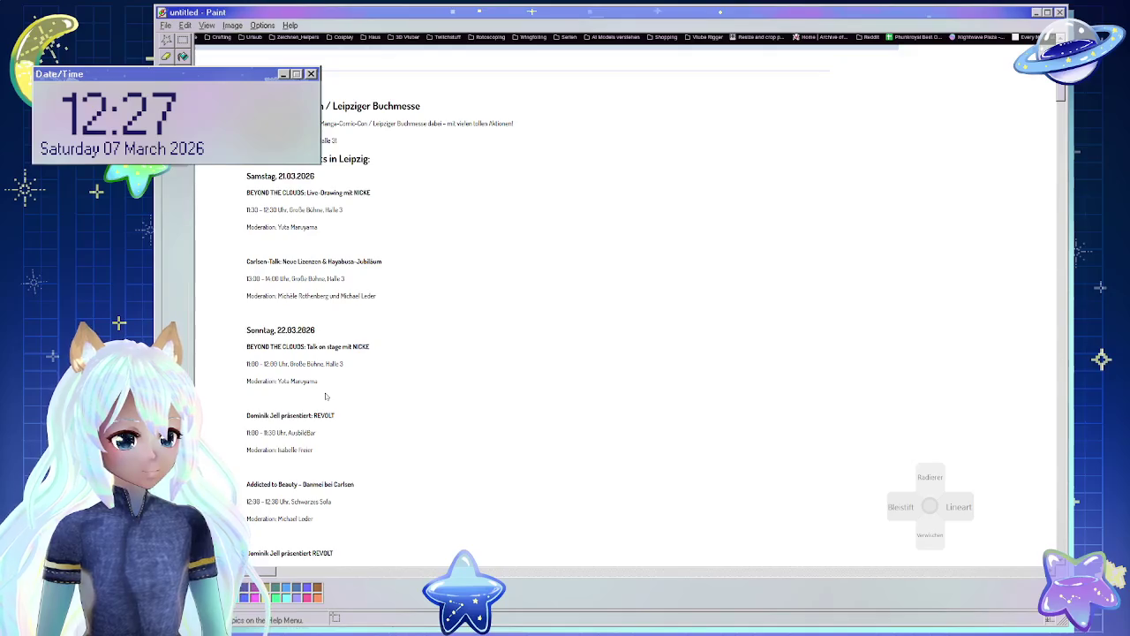
{"action": "scroll", "coordinate": [326, 397], "scroll_direction": "down", "scroll_amount": 1}
{"action": "scroll", "coordinate": [326, 397], "scroll_direction": "down", "scroll_amount": 1}
{"action": "scroll", "coordinate": [325, 393], "scroll_direction": "down", "scroll_amount": 1}
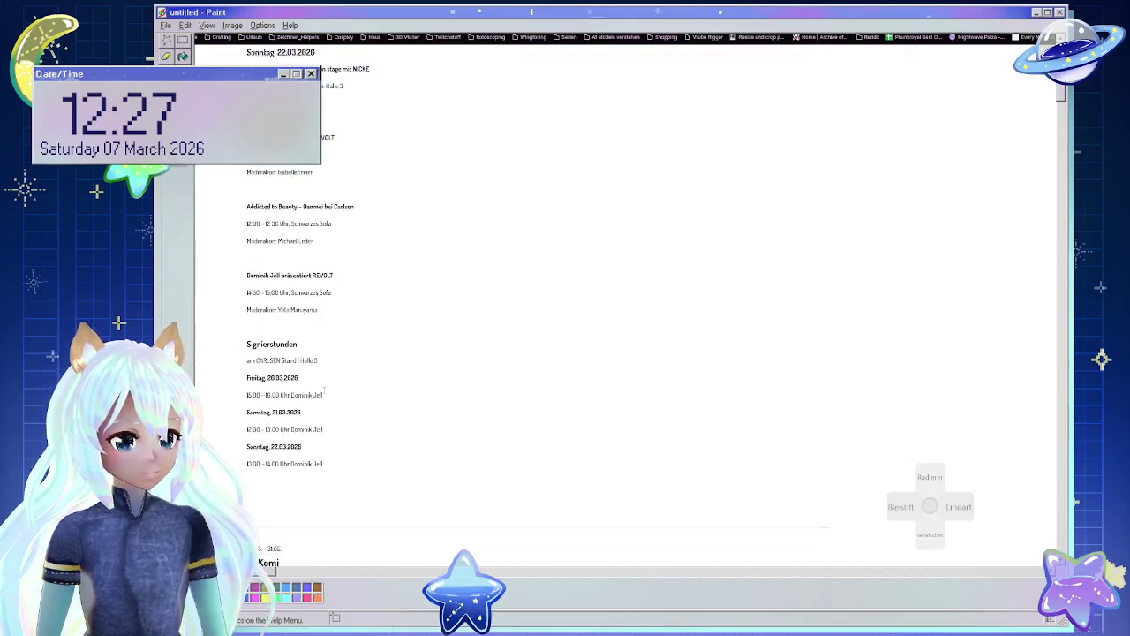
{"action": "scroll", "coordinate": [324, 389], "scroll_direction": "down", "scroll_amount": 2}
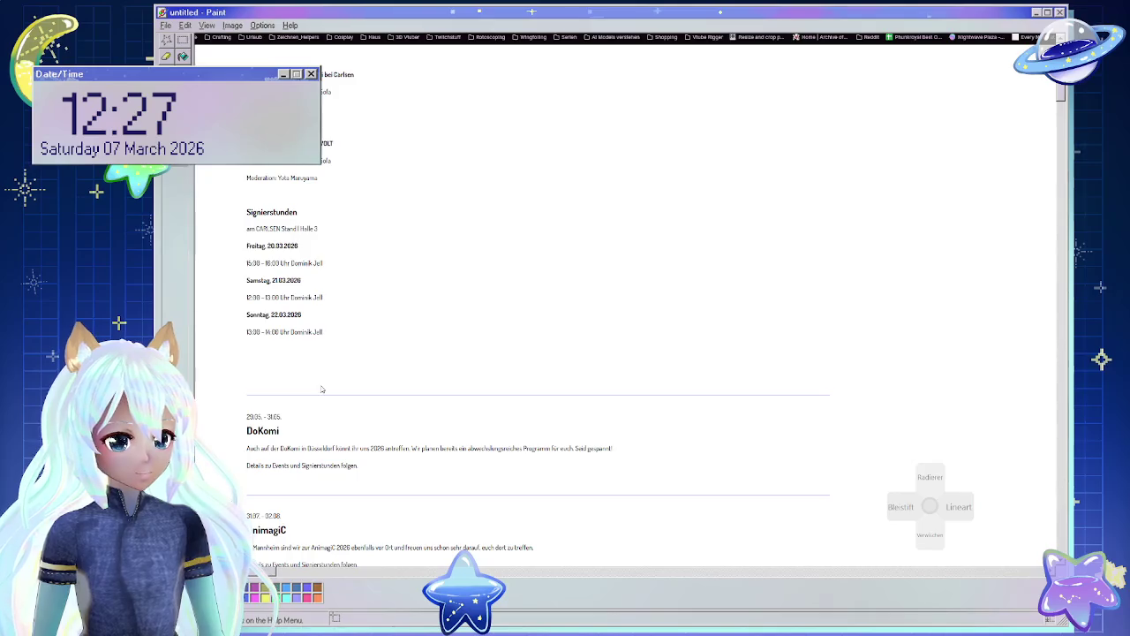
{"action": "scroll", "coordinate": [322, 389], "scroll_direction": "up", "scroll_amount": 2}
{"action": "scroll", "coordinate": [323, 389], "scroll_direction": "up", "scroll_amount": 1}
{"action": "scroll", "coordinate": [321, 386], "scroll_direction": "up", "scroll_amount": 1}
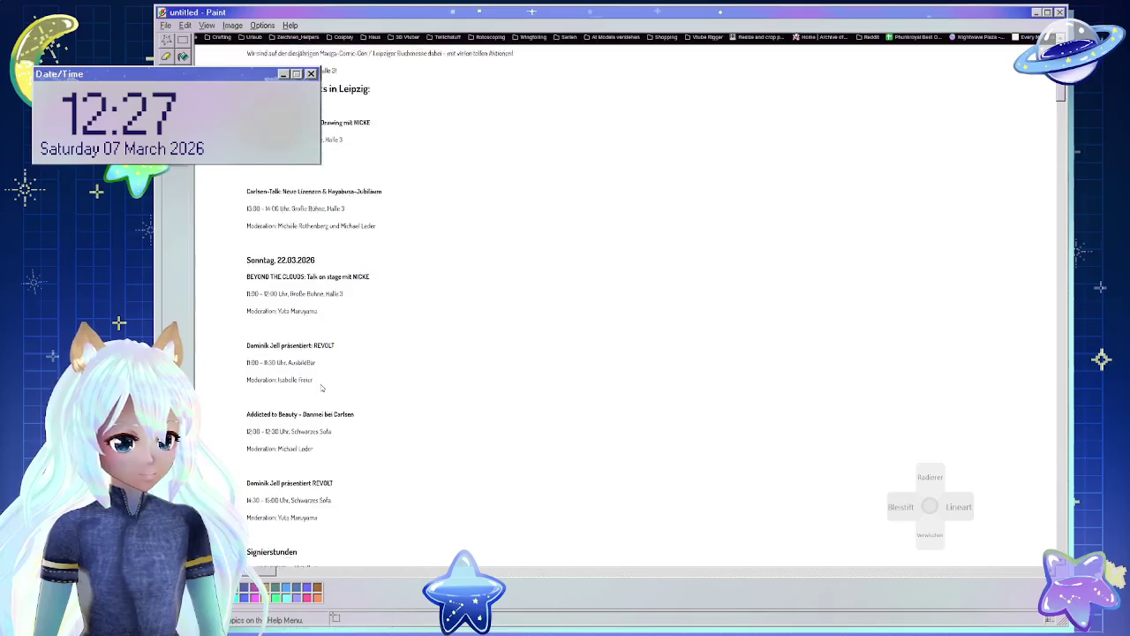
{"action": "scroll", "coordinate": [322, 389], "scroll_direction": "up", "scroll_amount": 2}
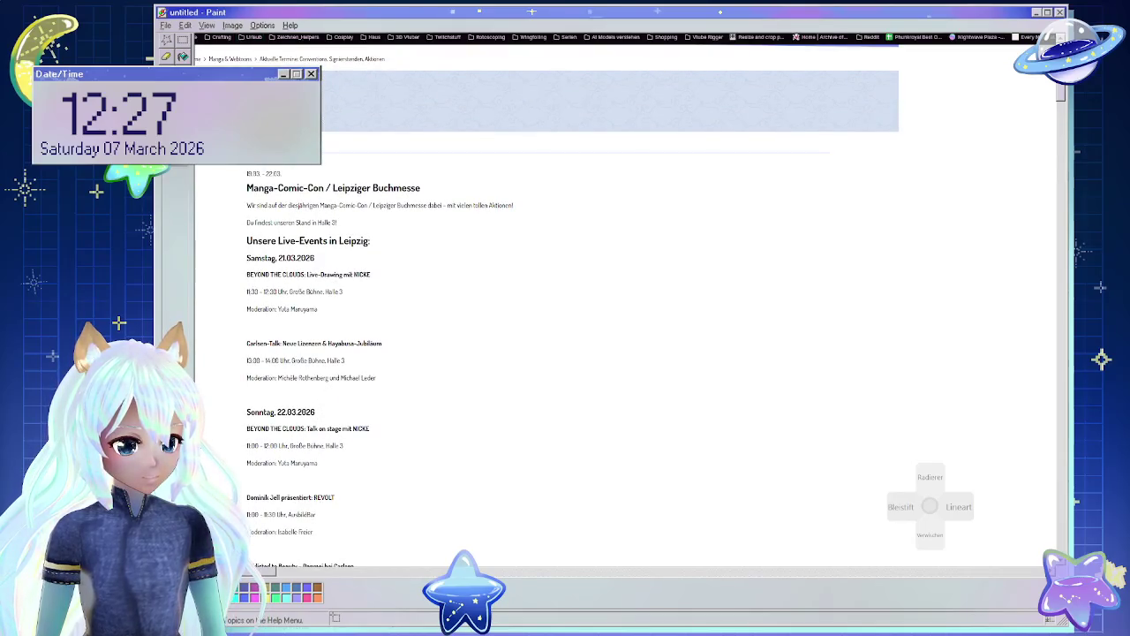
{"action": "key", "text": "alt+Left"}
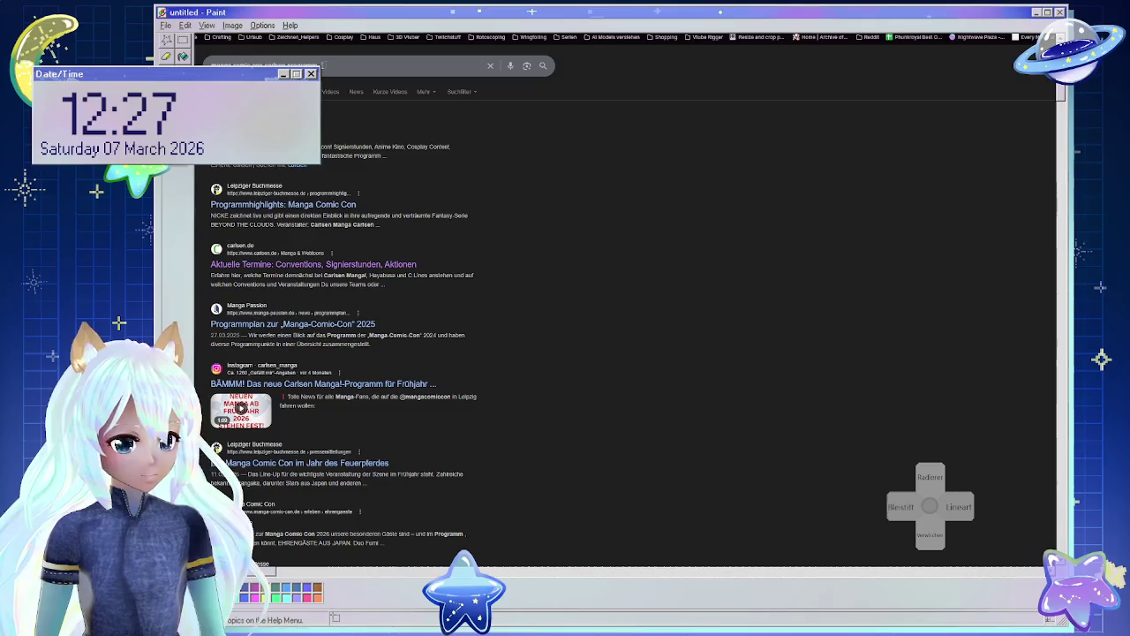
Revise the query and search for Manga Comic Con Leipzig 2026 Programm.
{"action": "left_click", "coordinate": [371, 65]}
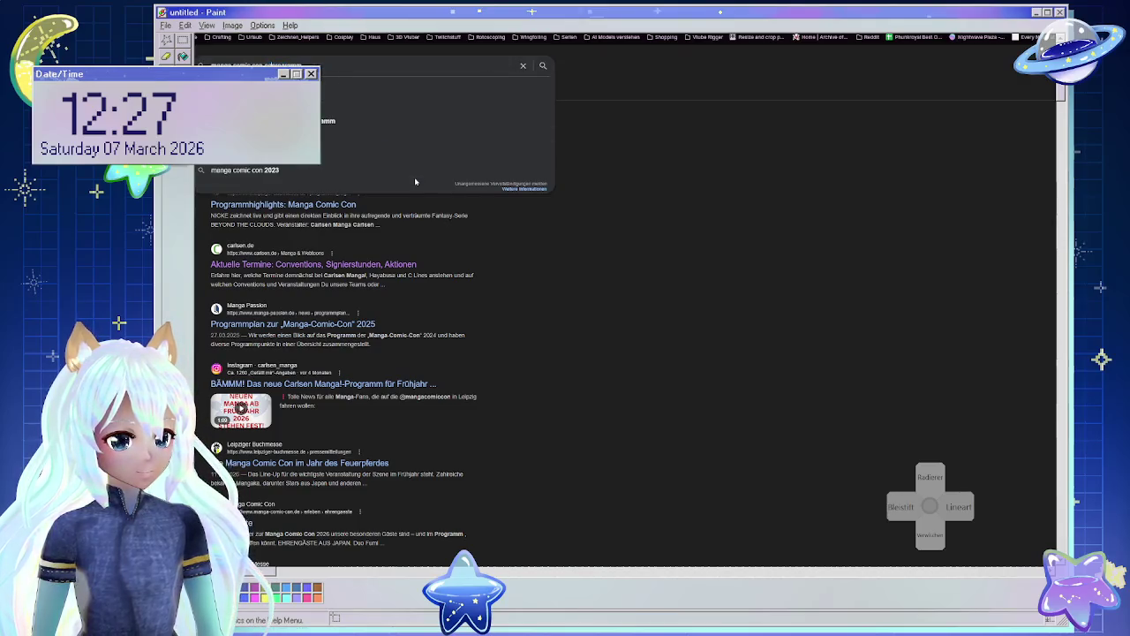
{"action": "key", "text": "Return"}
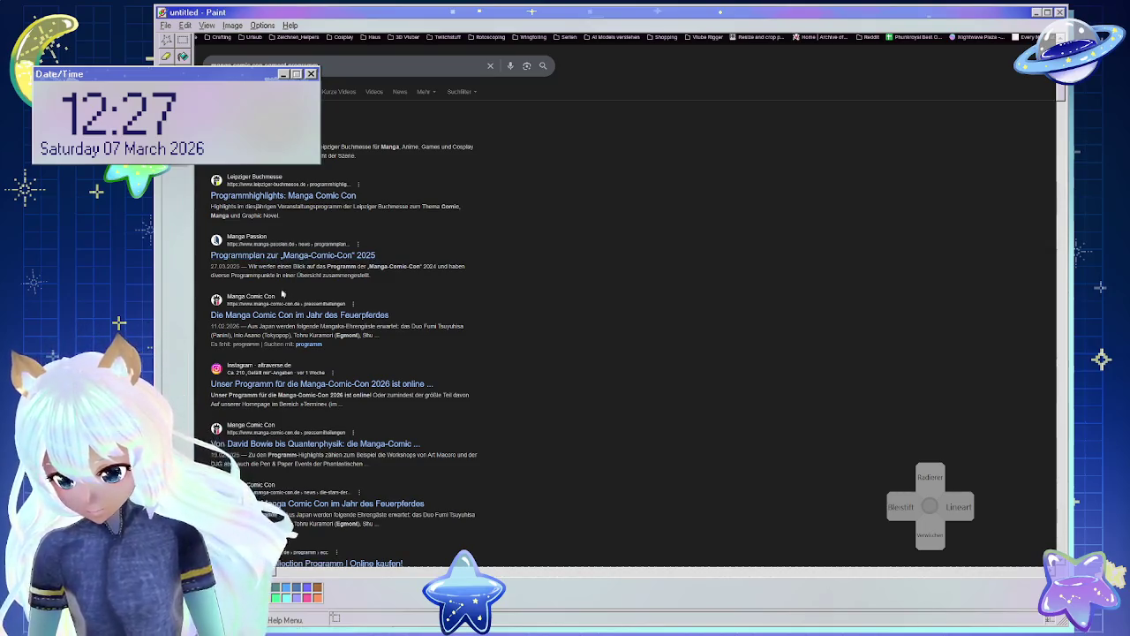
{"action": "scroll", "coordinate": [345, 406], "scroll_direction": "down", "scroll_amount": 1}
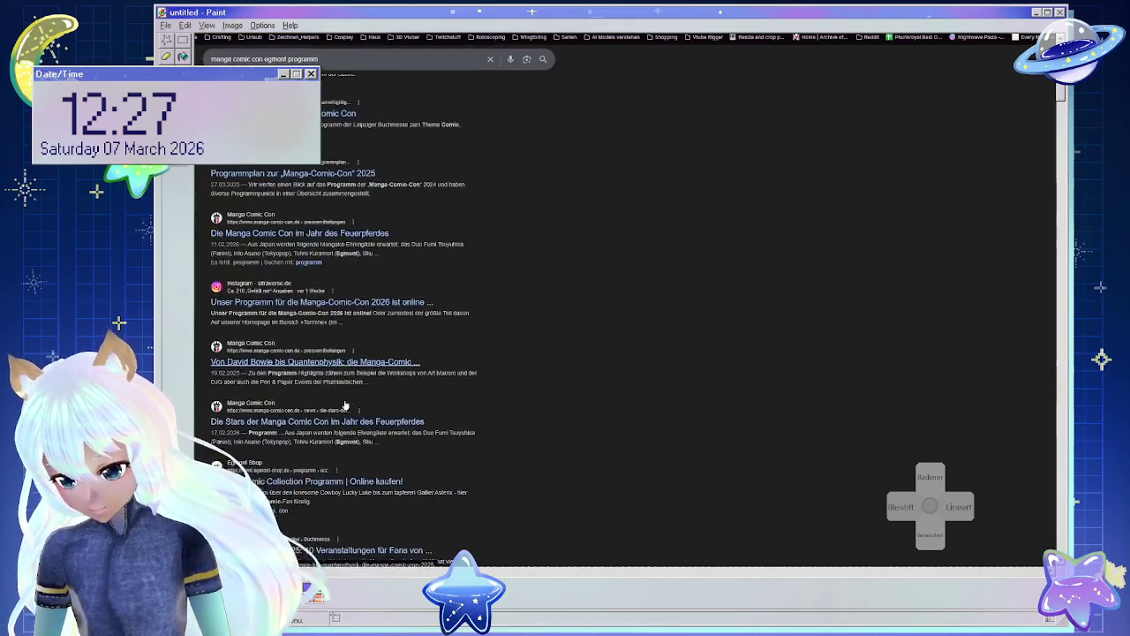
{"action": "scroll", "coordinate": [345, 405], "scroll_direction": "down", "scroll_amount": 2}
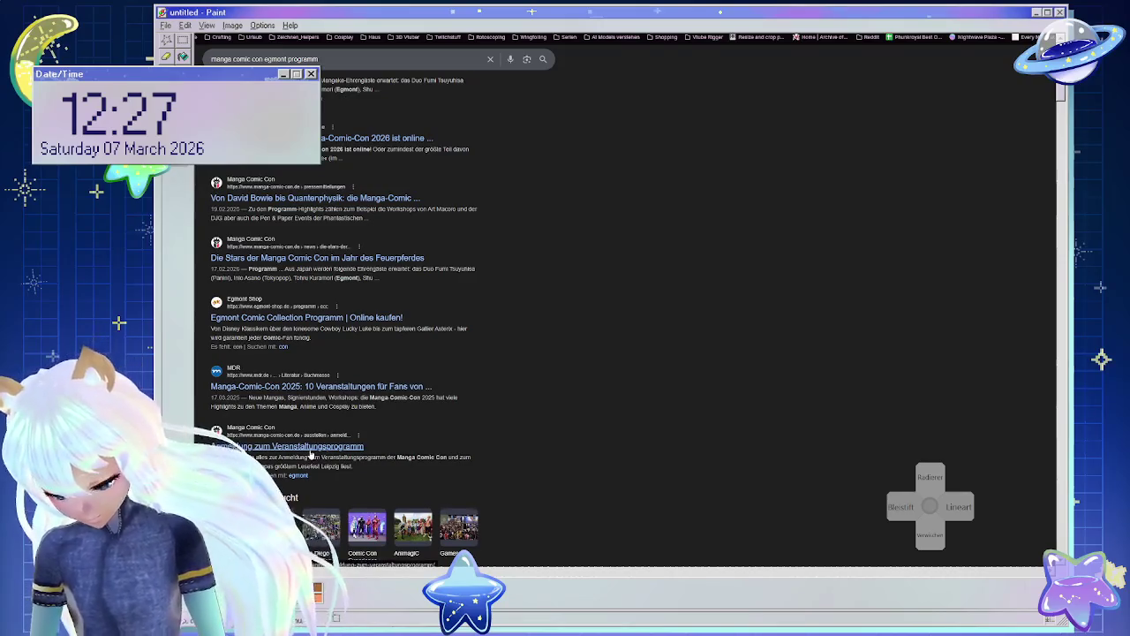
{"action": "scroll", "coordinate": [309, 446], "scroll_direction": "down", "scroll_amount": 2}
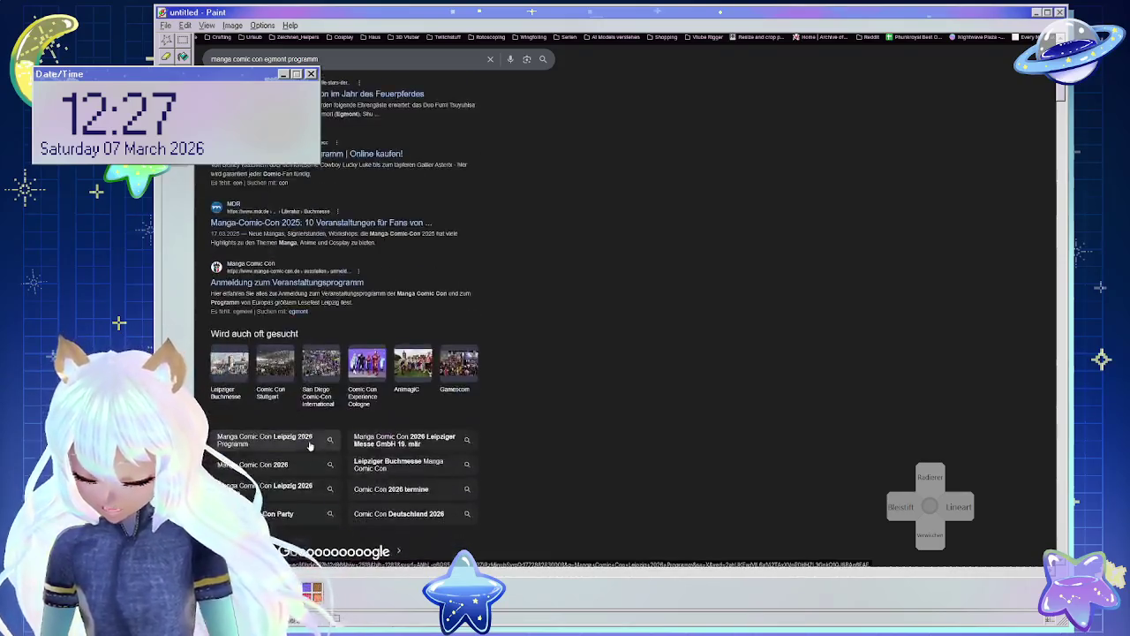
{"action": "left_click", "coordinate": [309, 446]}
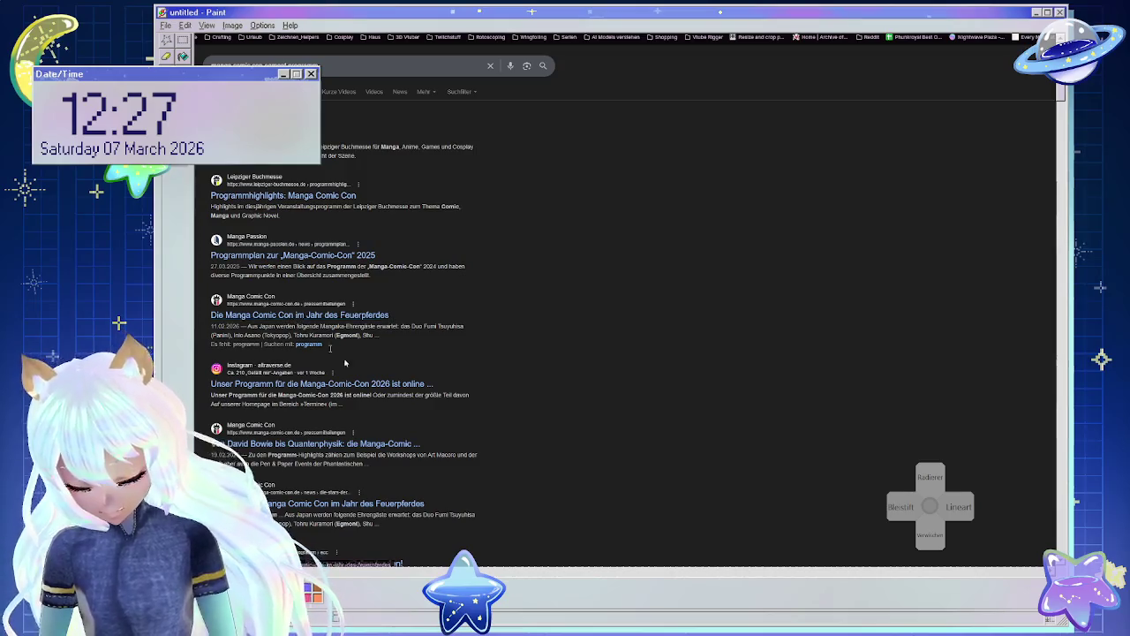
Open the Instagram post about the 2026 program, then return to the search results.
{"action": "left_click", "coordinate": [389, 383]}
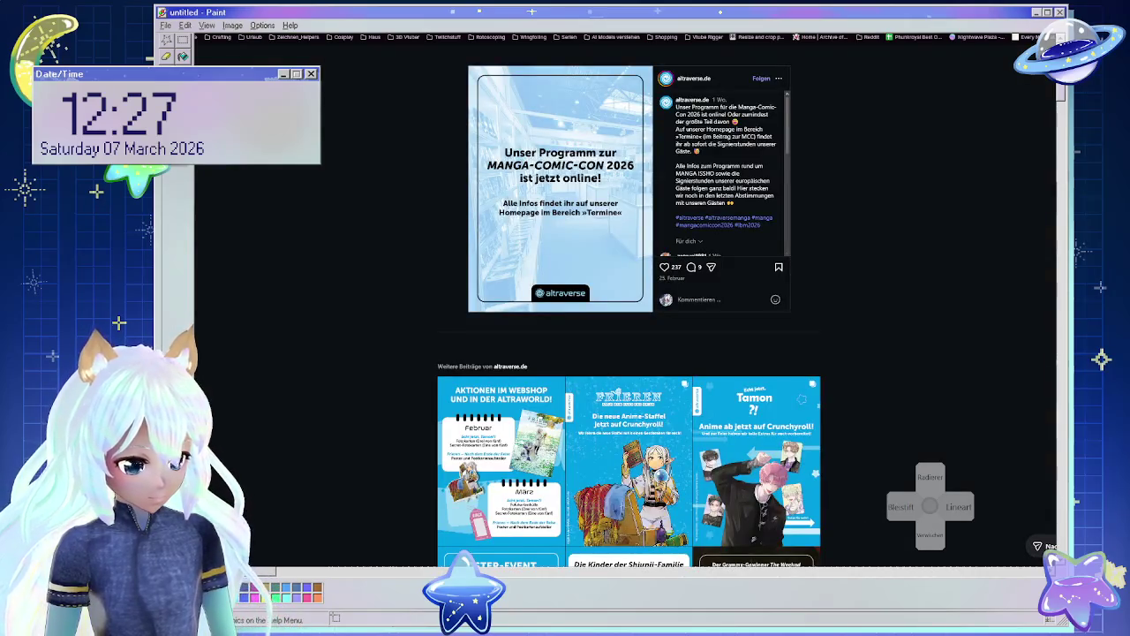
{"action": "key", "text": "alt+Left"}
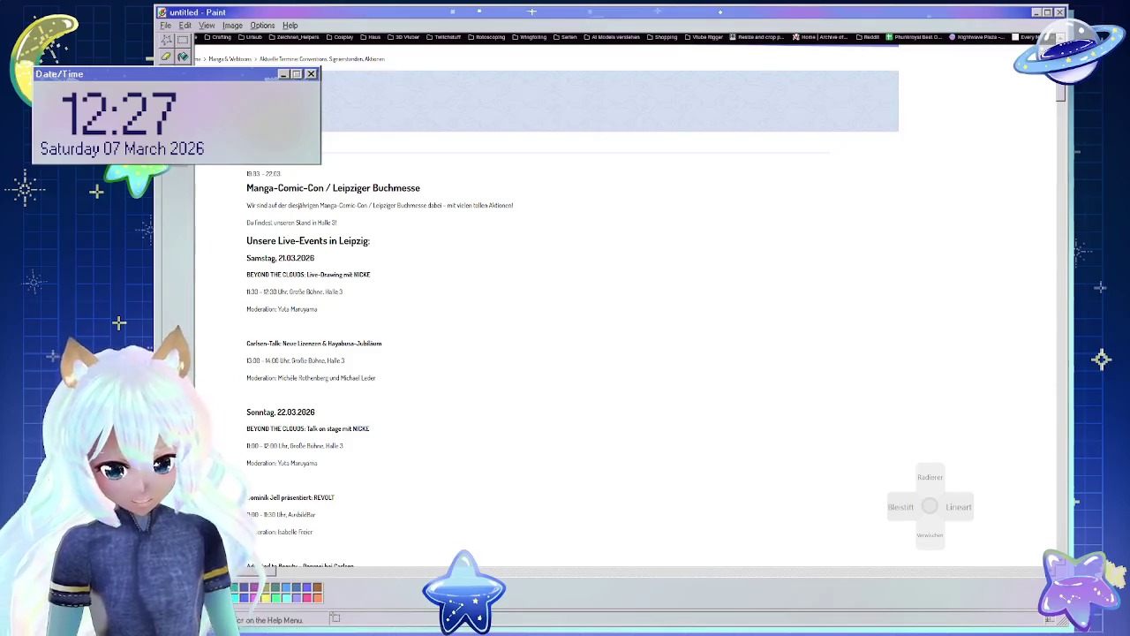
{"action": "key", "text": "alt+Left"}
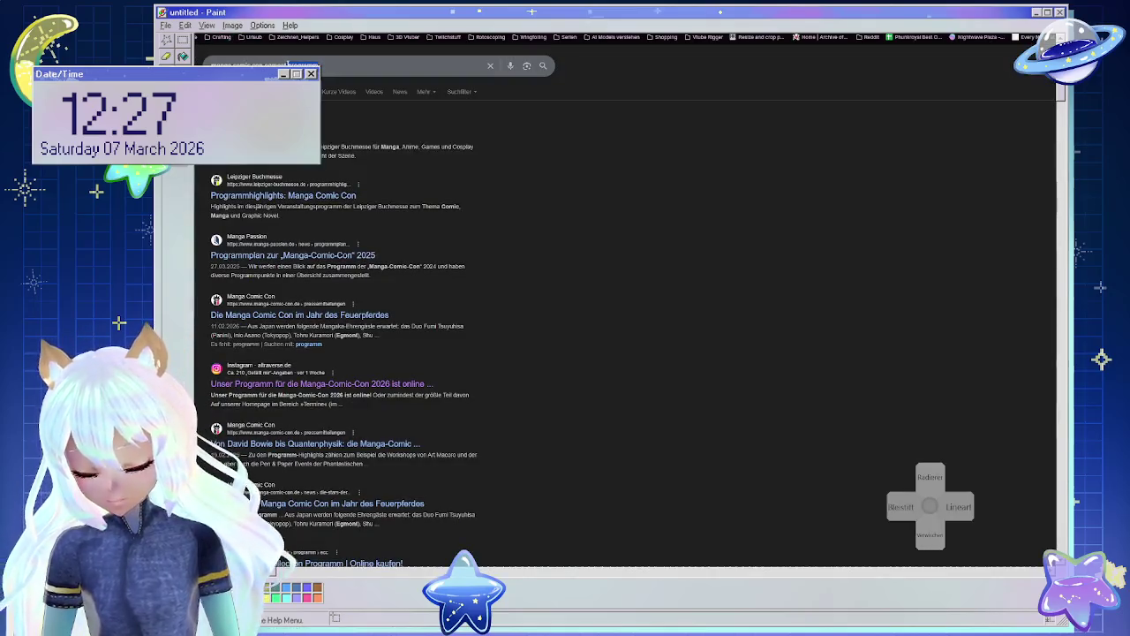
Refine the search query with 'anmeldung' and run it.
{"action": "left_click", "coordinate": [289, 64]}
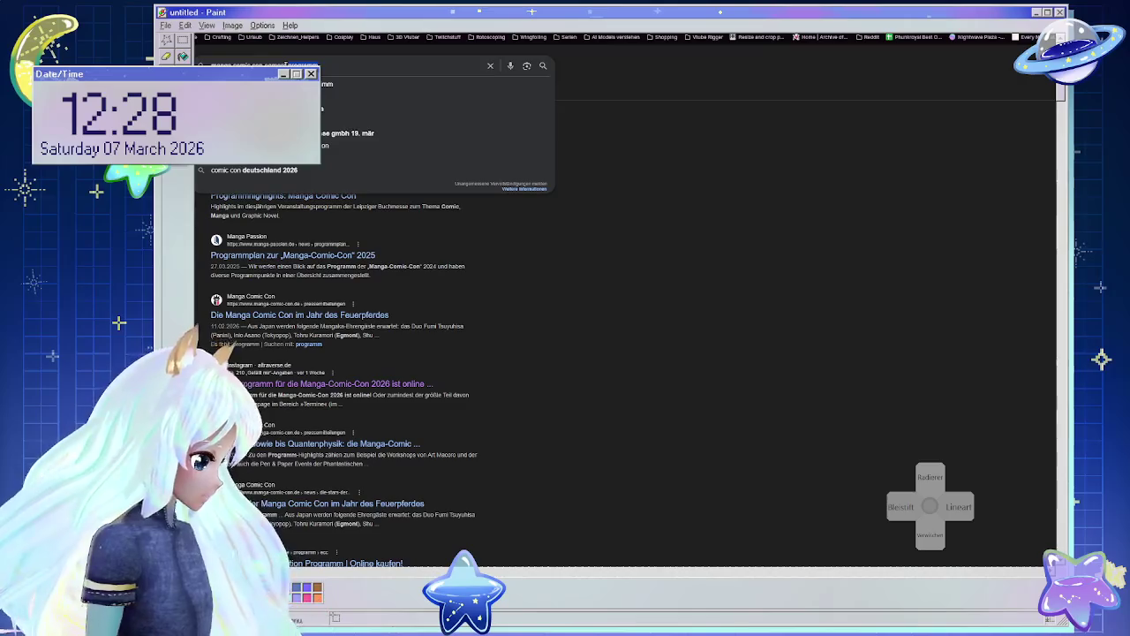
{"action": "key", "text": "Escape"}
{"action": "type", "text": "anmeldung"}
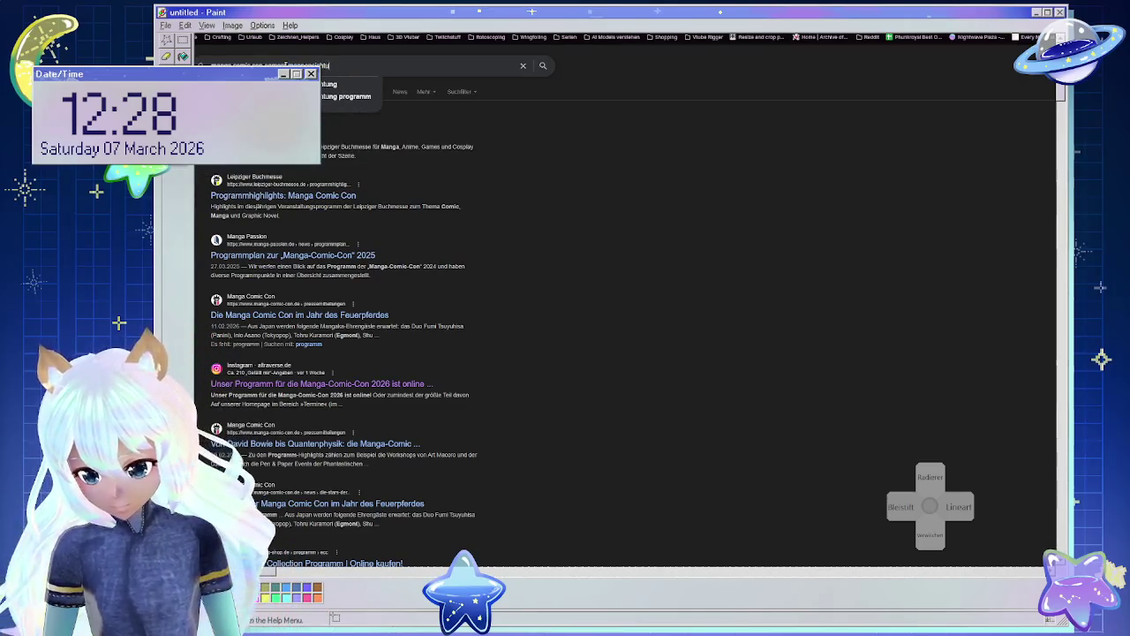
{"action": "key", "text": "Return"}
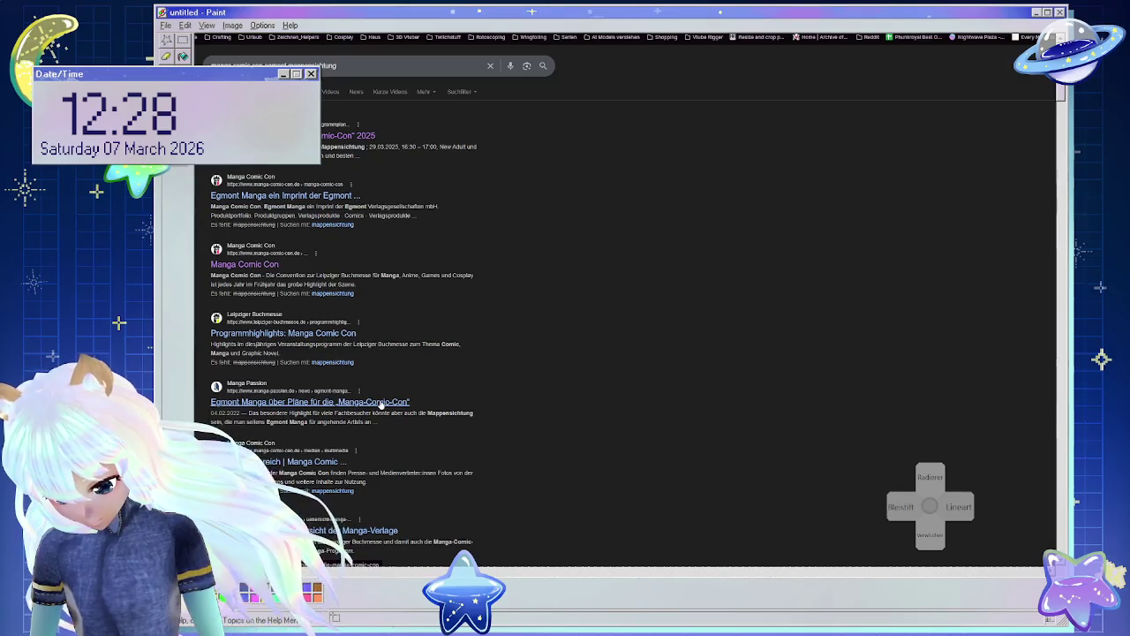
Open the Manga Comic Con website, decline all cookies, and go back to the results.
{"action": "left_click", "coordinate": [244, 264]}
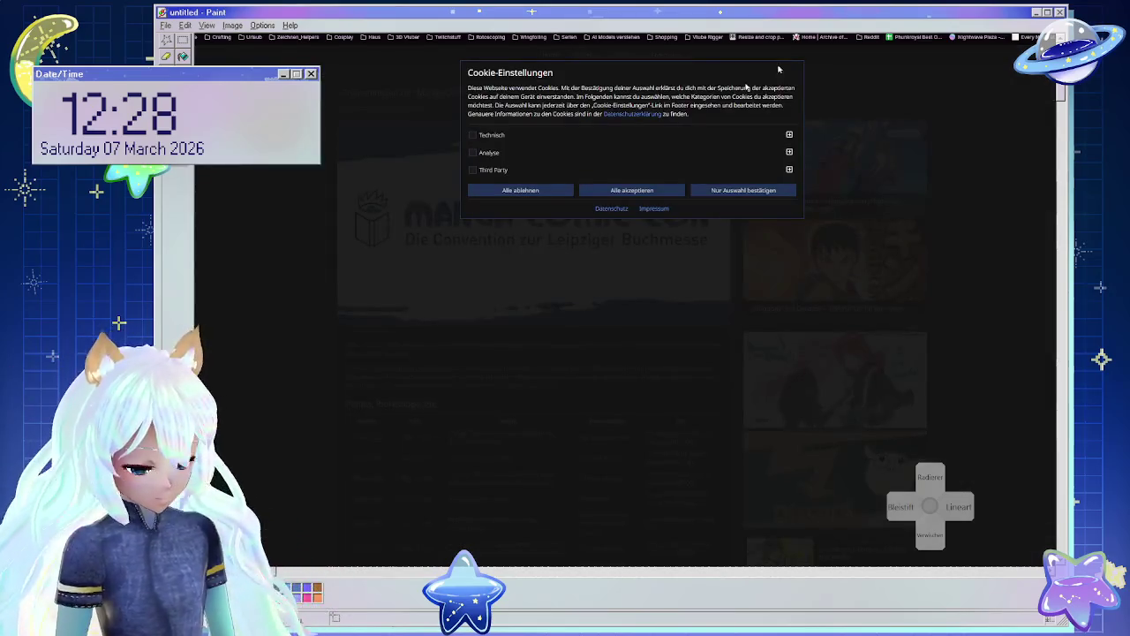
{"action": "left_click", "coordinate": [513, 190]}
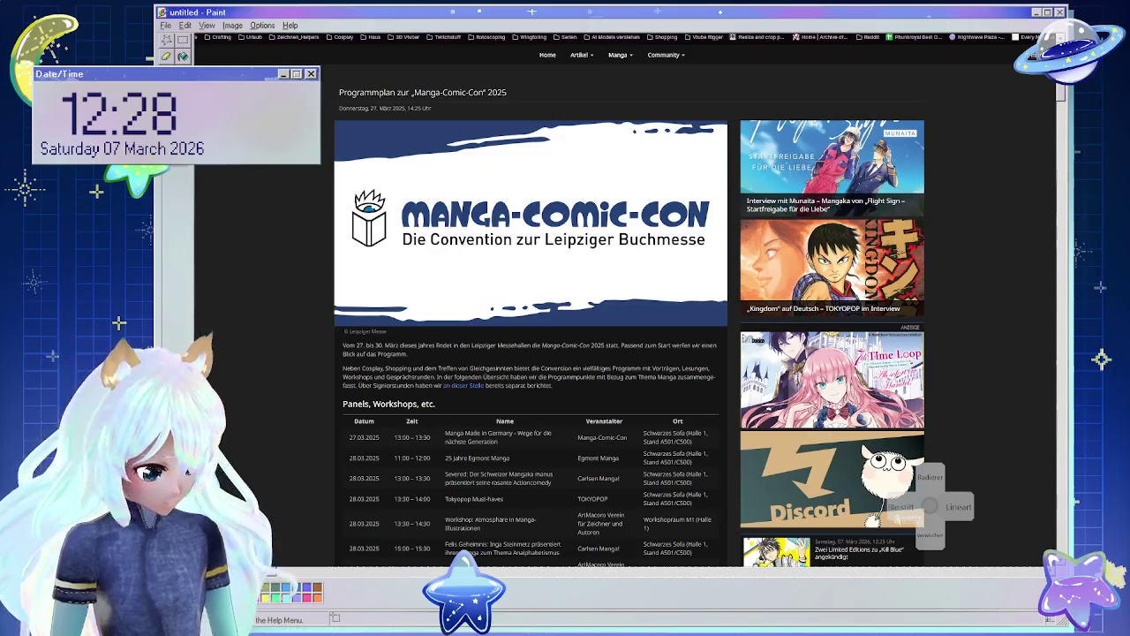
{"action": "key", "text": "alt+Left"}
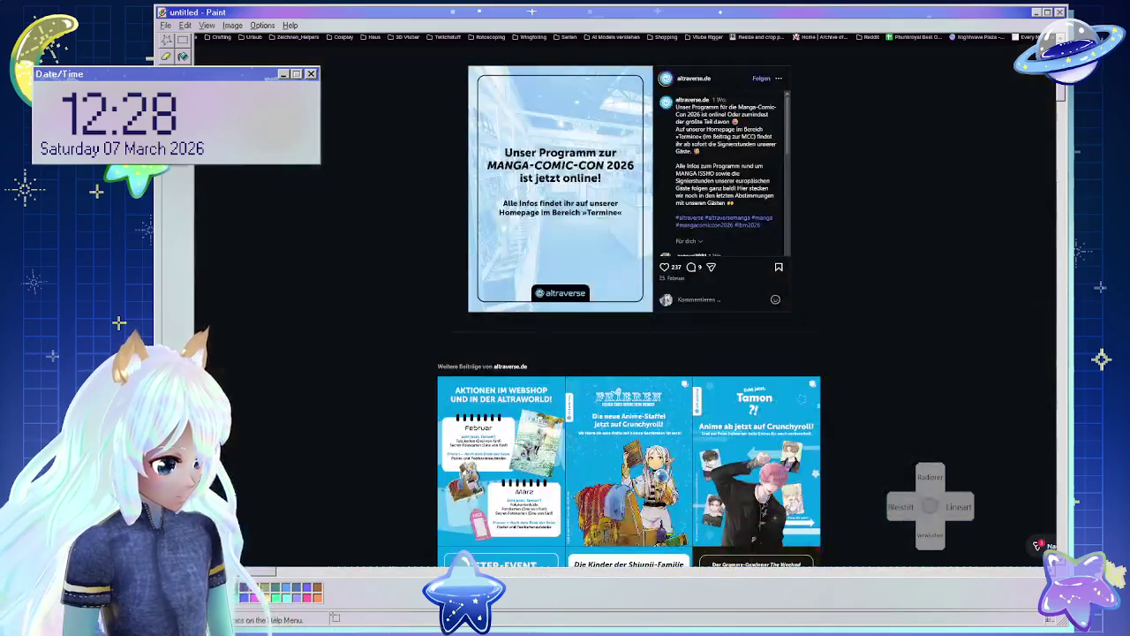
{"action": "key", "text": "alt+Left"}
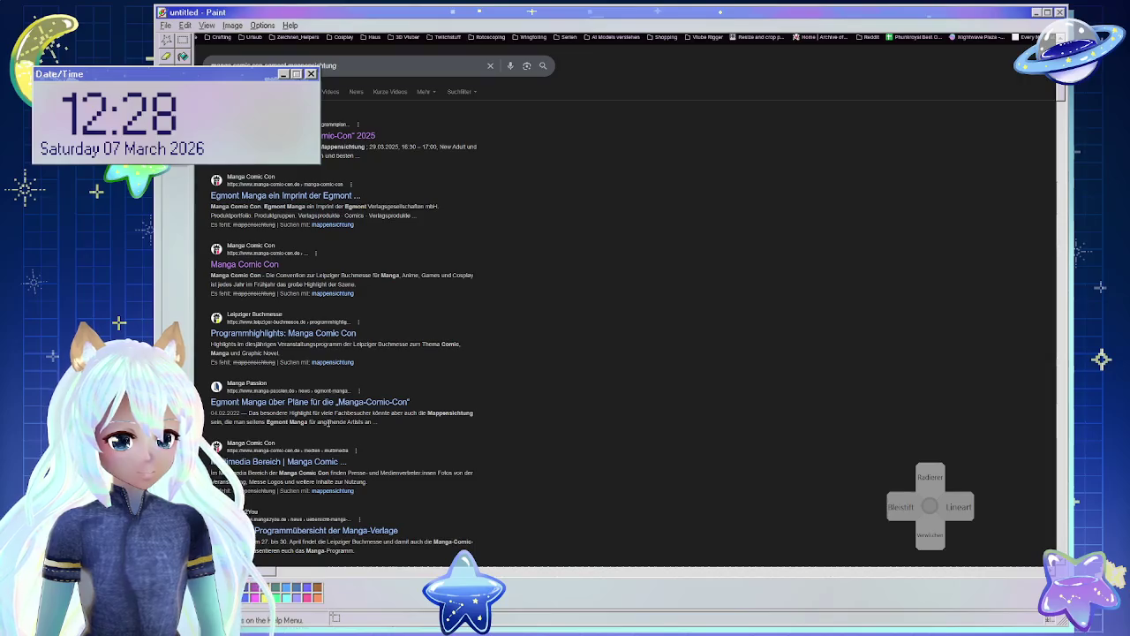
Scroll down the search results, then switch back to Clip Studio Paint.
{"action": "scroll", "coordinate": [328, 422], "scroll_direction": "down", "scroll_amount": 2}
{"action": "scroll", "coordinate": [329, 424], "scroll_direction": "down", "scroll_amount": 2}
{"action": "scroll", "coordinate": [328, 426], "scroll_direction": "down", "scroll_amount": 1}
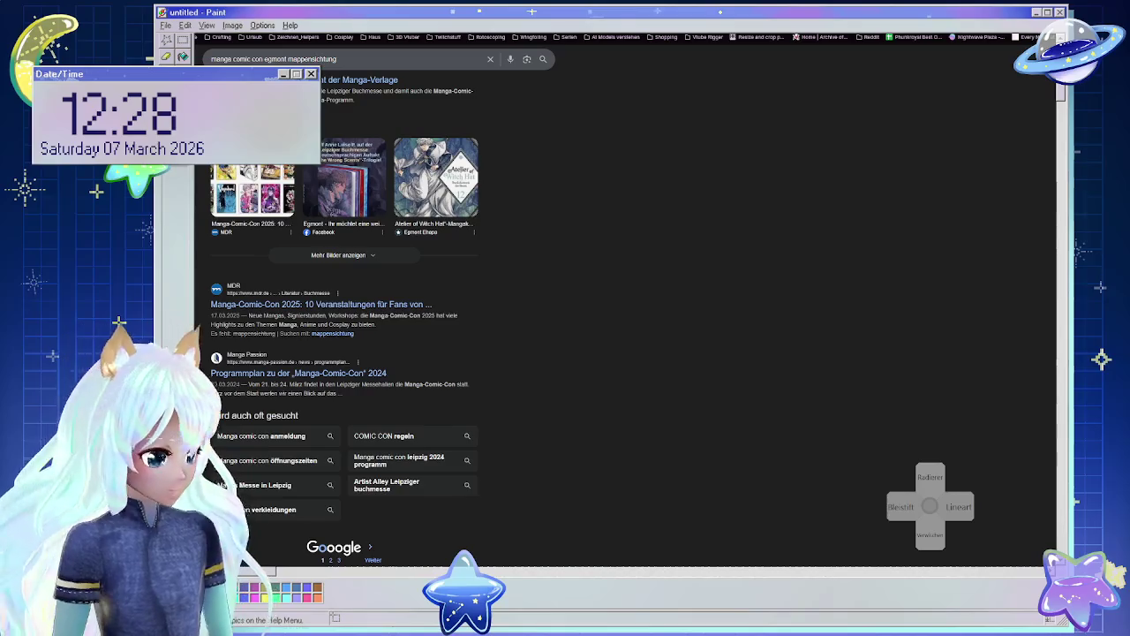
{"action": "key", "text": "alt+Tab"}
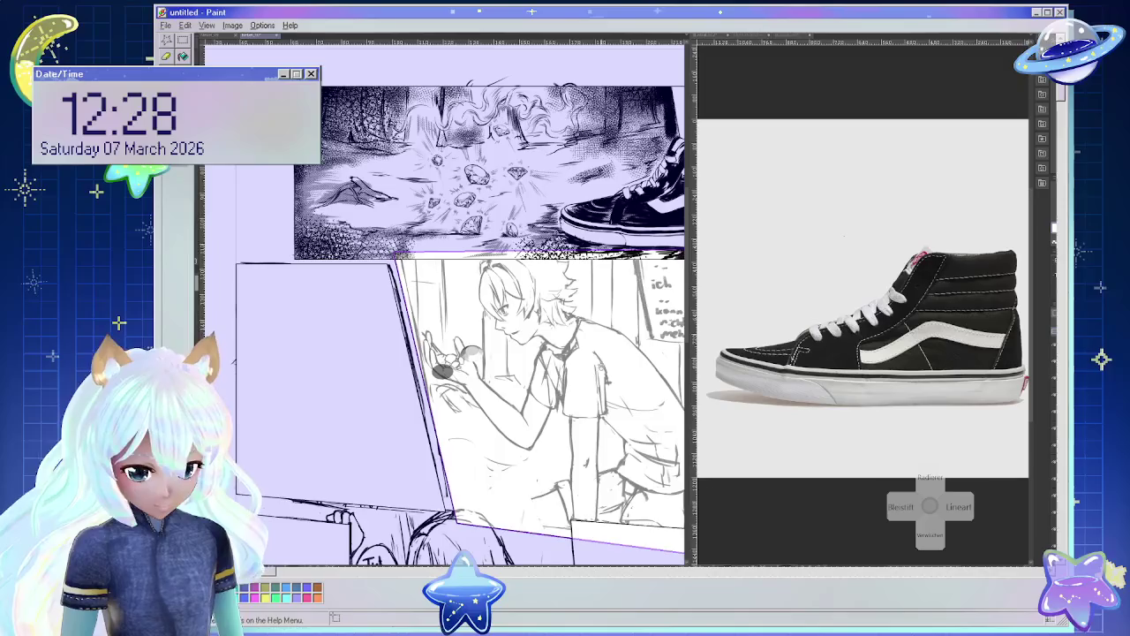
Deselect with Ctrl+D to remove the lavender selection tint around the boy panel.
{"action": "scroll", "coordinate": [441, 300], "scroll_direction": "down", "scroll_amount": 2}
{"action": "scroll", "coordinate": [547, 367], "scroll_direction": "up", "scroll_amount": 3}
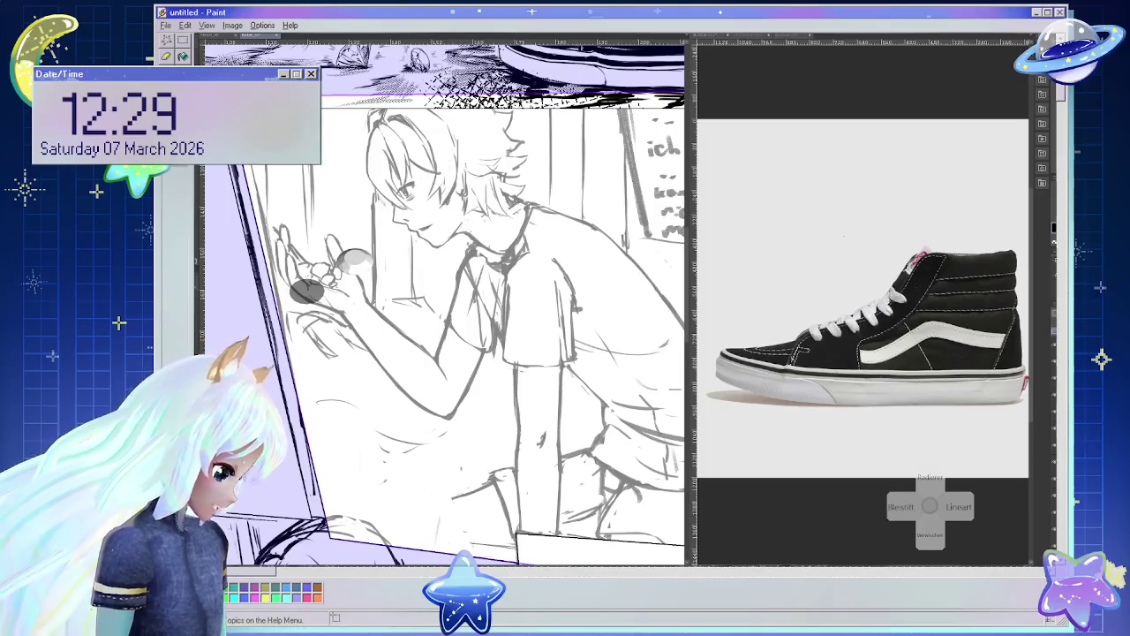
{"action": "key", "text": "ctrl+d"}
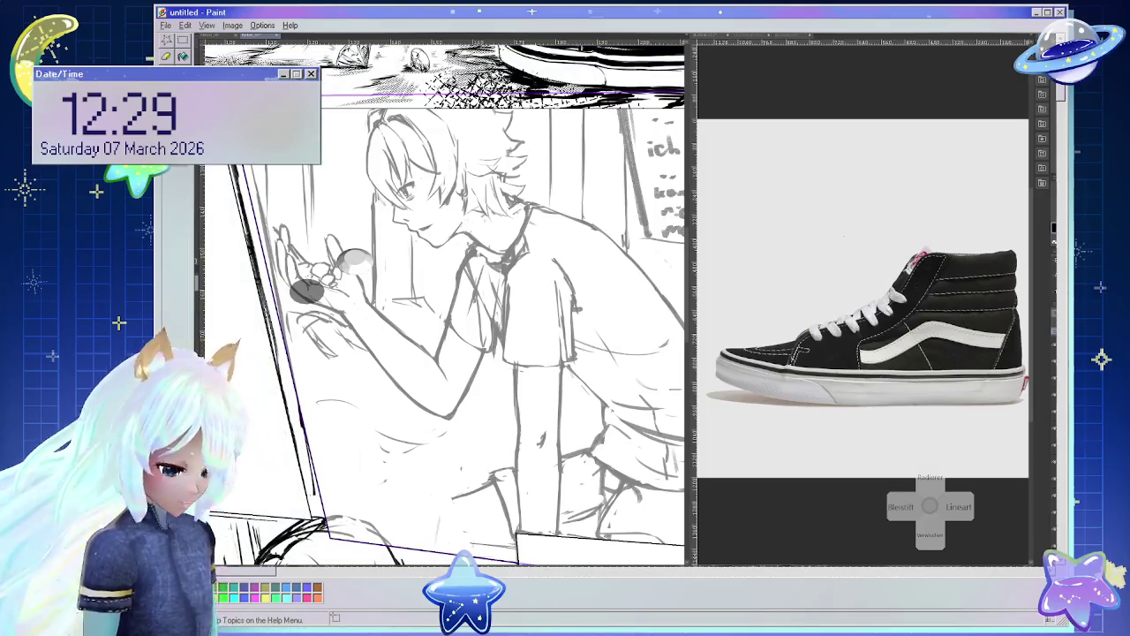
{"action": "key", "text": "ctrl+z"}
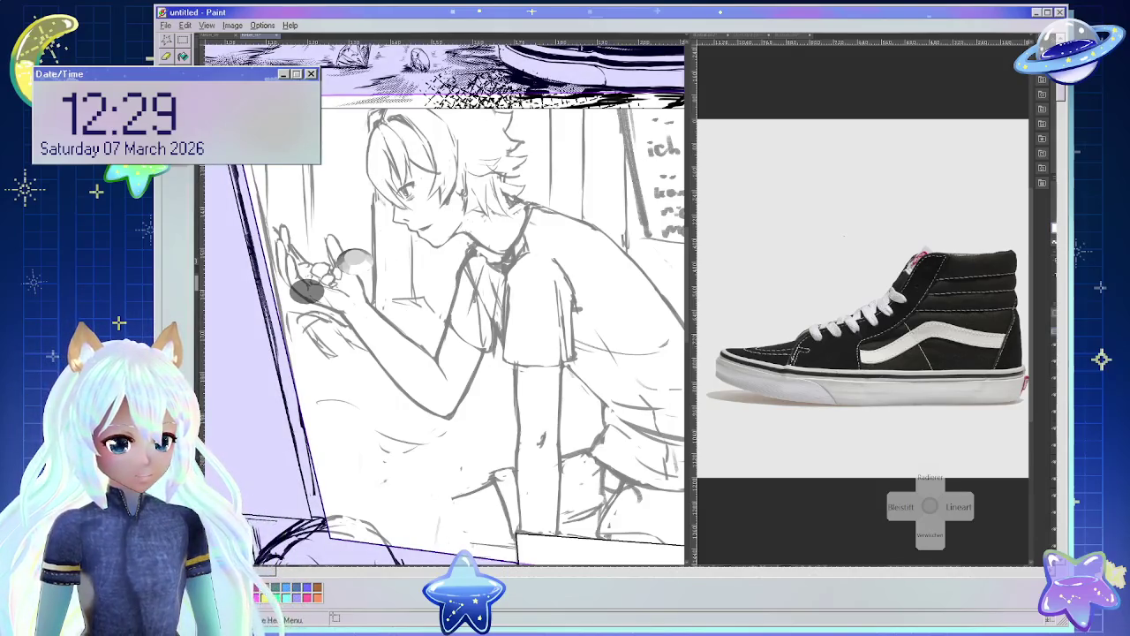
{"action": "key", "text": "ctrl+d"}
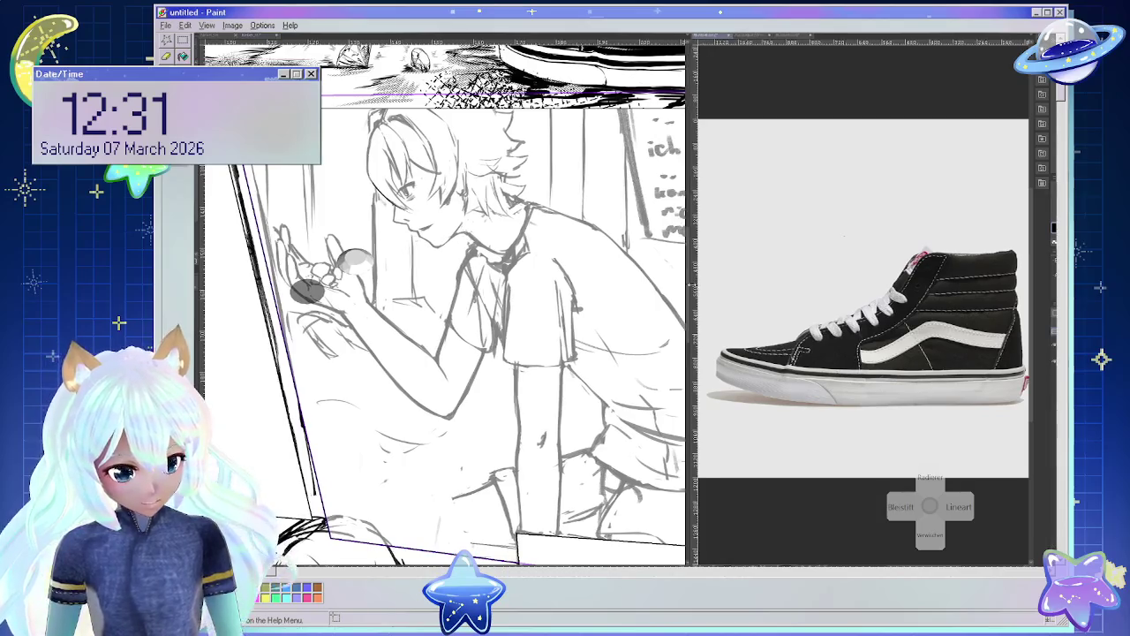
Widen the canvas pane, rotate the view, and add dark pencil strokes to the boy's hair and eye.
{"action": "left_click_drag", "start_coordinate": [692, 282], "coordinate": [874, 283]}
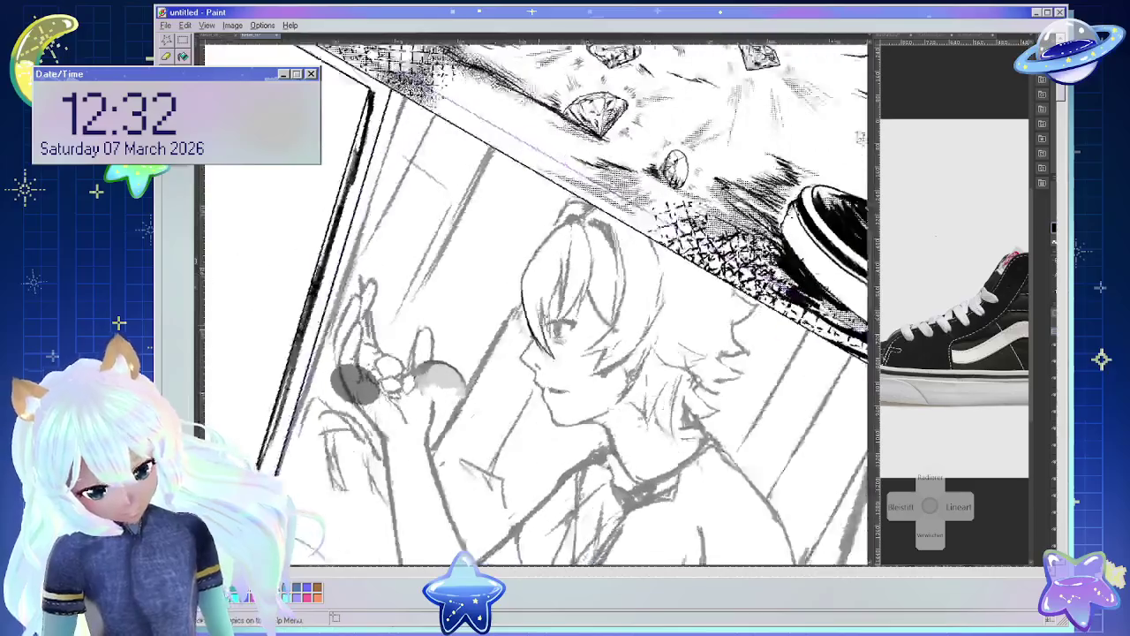
{"action": "left_click_drag", "start_coordinate": [517, 363], "coordinate": [529, 370]}
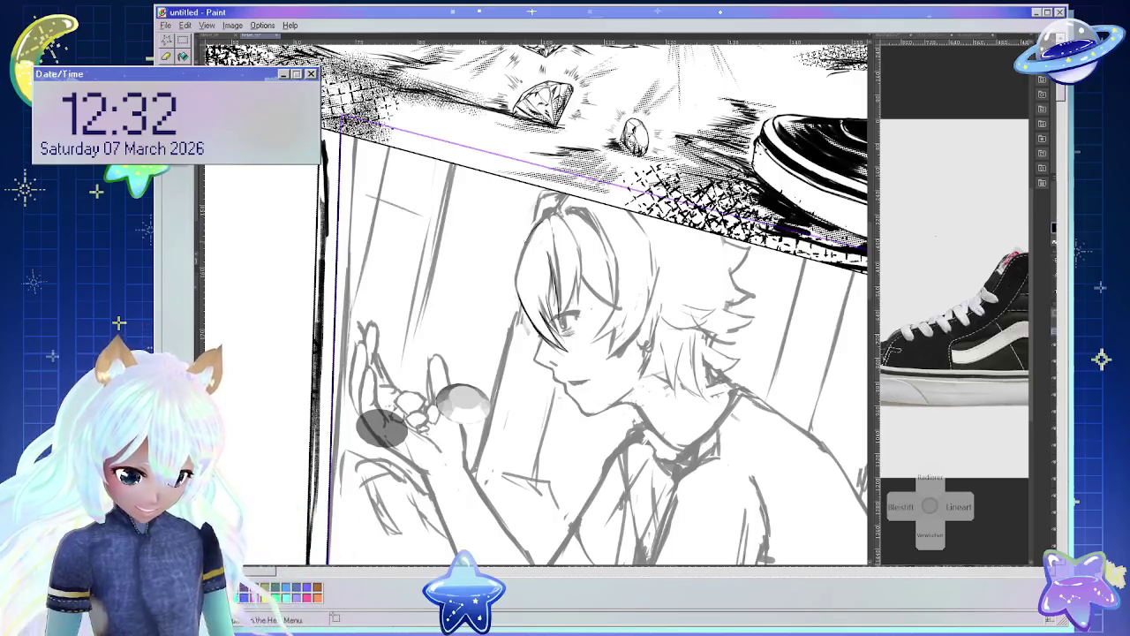
{"action": "mouse_move", "coordinate": [531, 235]}
{"action": "left_mouse_down"}
{"action": "mouse_move", "coordinate": [507, 291]}
{"action": "mouse_move", "coordinate": [514, 260]}
{"action": "mouse_move", "coordinate": [515, 273]}
{"action": "left_mouse_up"}
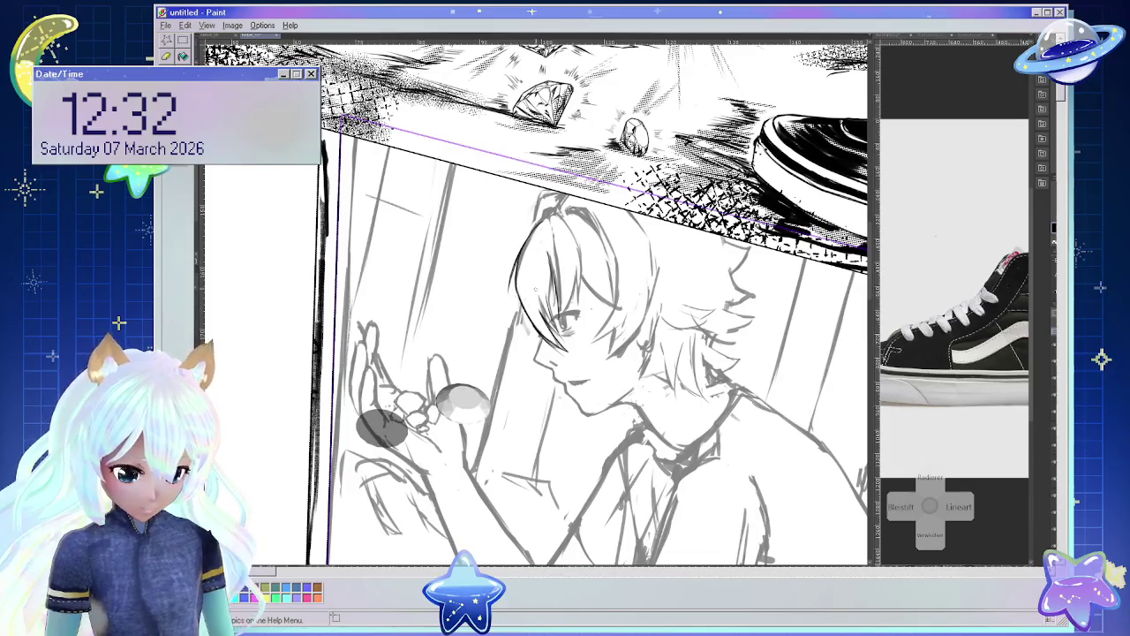
{"action": "key", "text": "Home"}
{"action": "left_click_drag", "start_coordinate": [551, 319], "coordinate": [579, 302]}
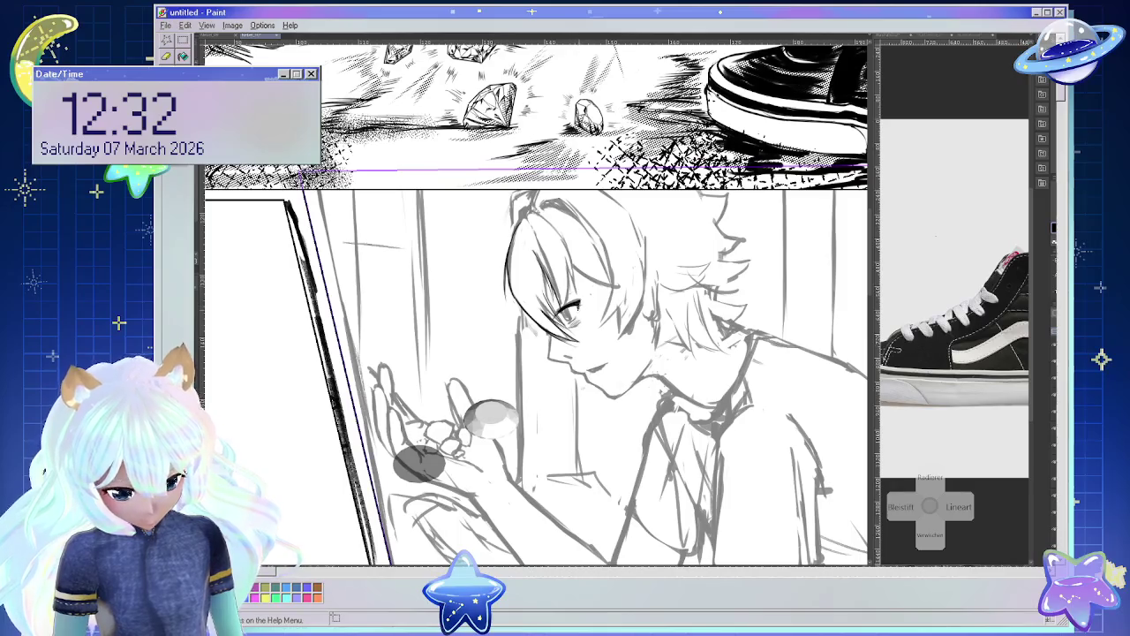
{"action": "scroll", "coordinate": [535, 302], "scroll_direction": "up", "scroll_amount": 3}
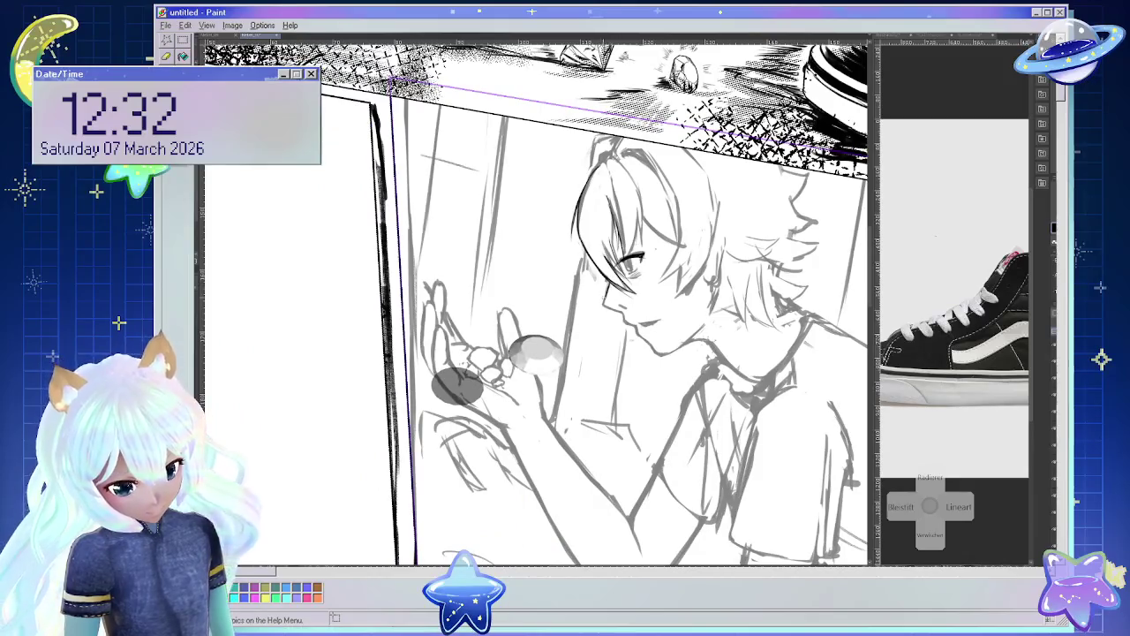
{"action": "left_click_drag", "start_coordinate": [605, 298], "coordinate": [603, 306]}
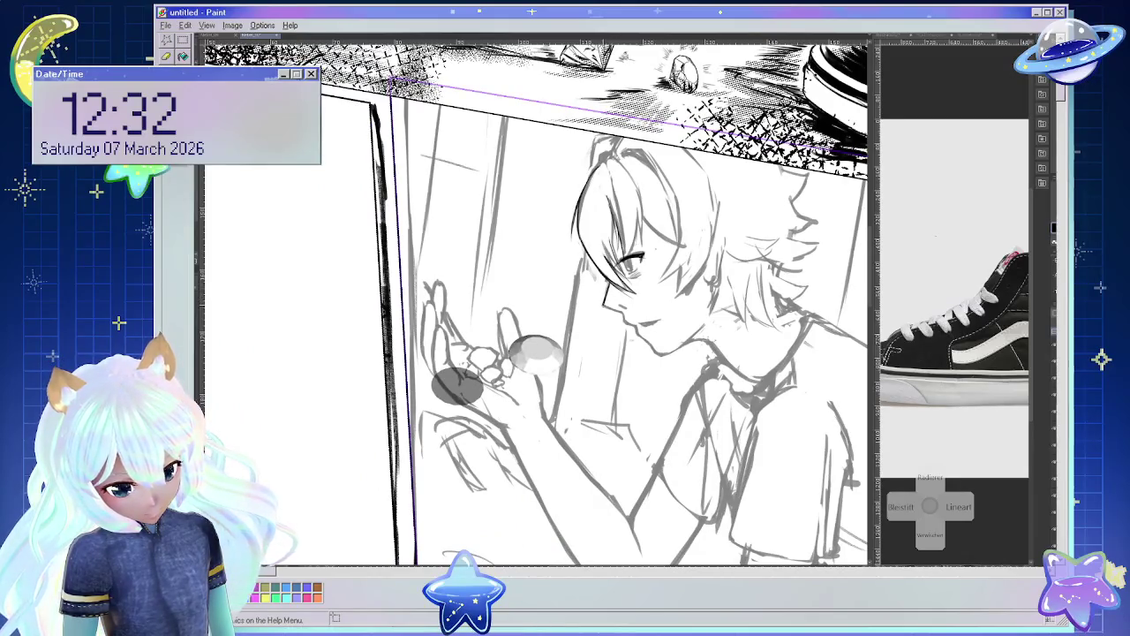
{"action": "left_click_drag", "start_coordinate": [535, 301], "coordinate": [574, 265]}
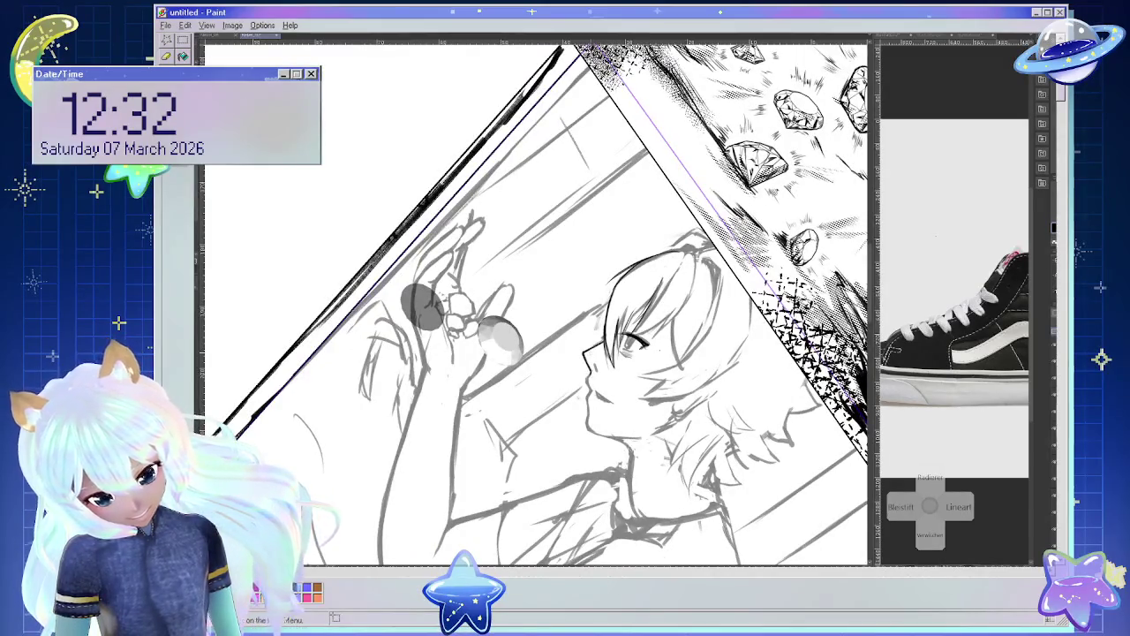
{"action": "left_click_drag", "start_coordinate": [535, 302], "coordinate": [494, 335]}
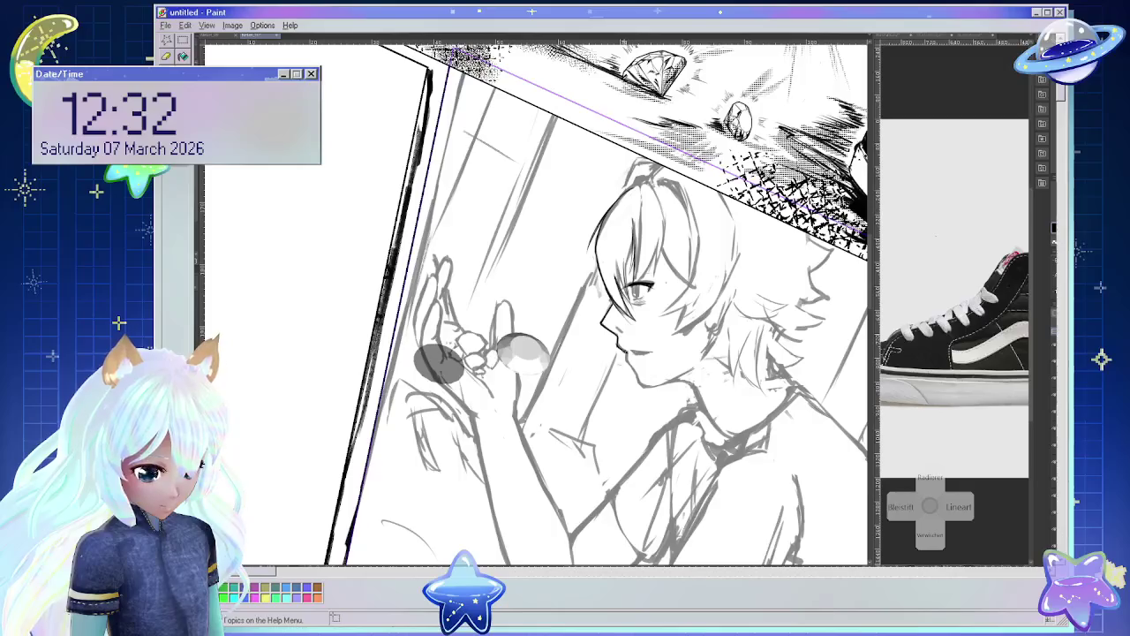
{"action": "key", "text": "minus"}
{"action": "key", "text": "minus"}
{"action": "key", "text": "minus"}
{"action": "key", "text": "minus"}
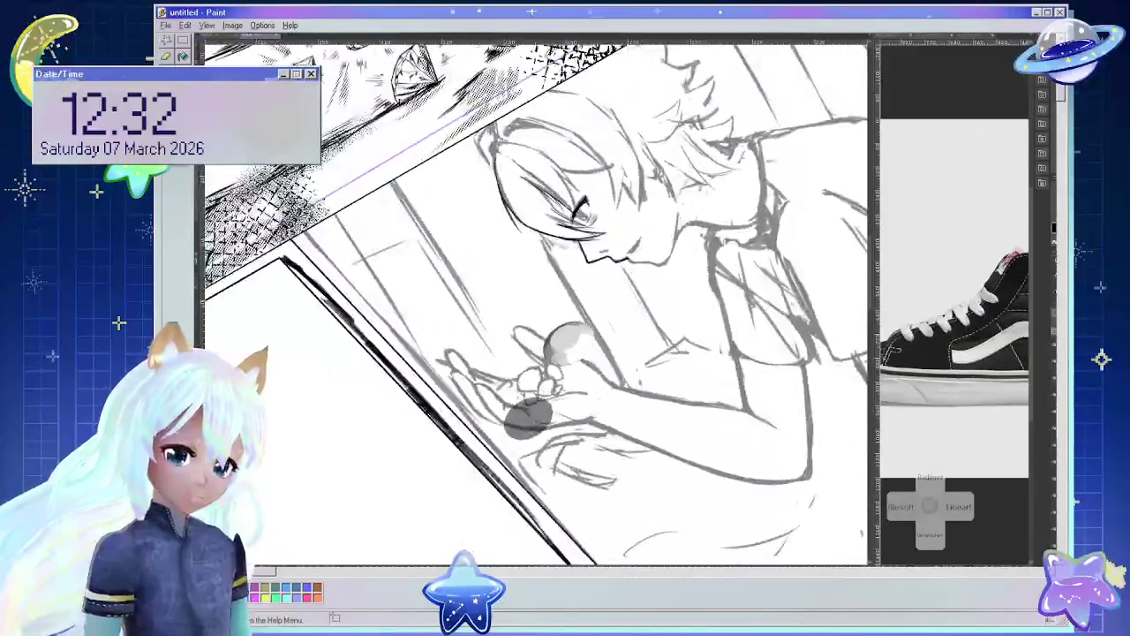
{"action": "left_click_drag", "start_coordinate": [292, 236], "coordinate": [589, 563]}
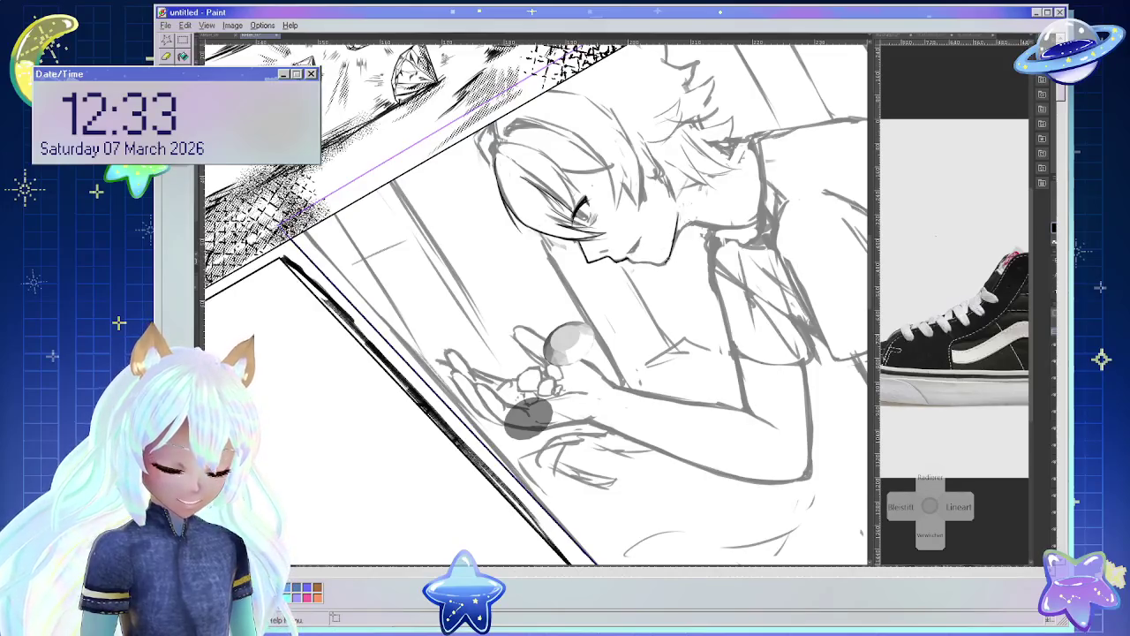
{"action": "key", "text": "asciicircum"}
{"action": "key", "text": "asciicircum"}
{"action": "key", "text": "asciicircum"}
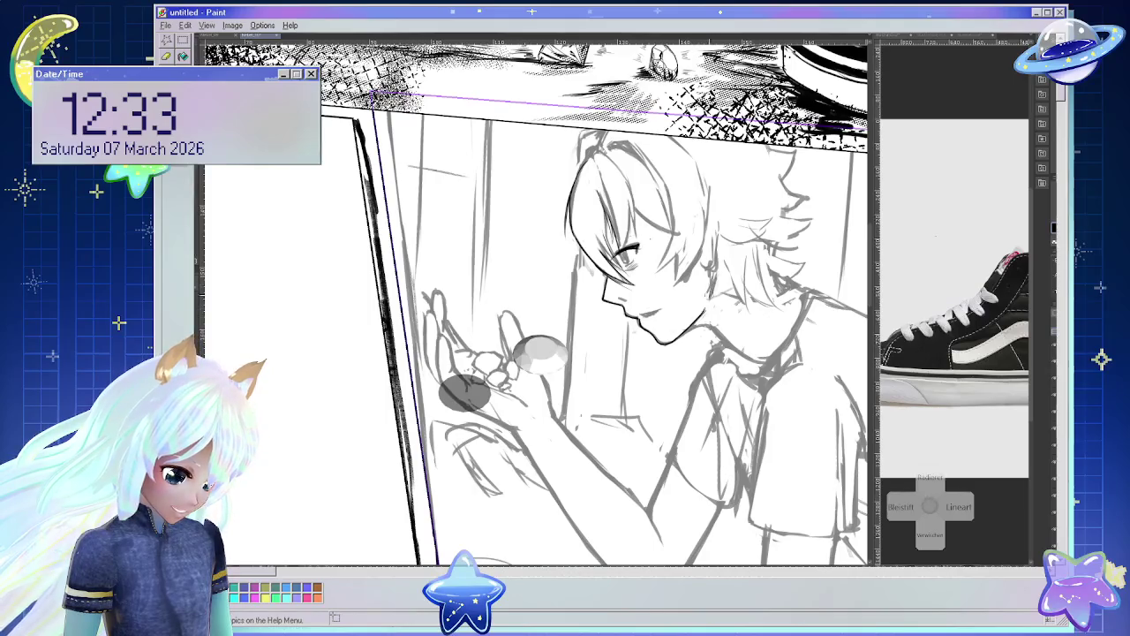
{"action": "scroll", "coordinate": [535, 302], "scroll_direction": "up", "scroll_amount": 2}
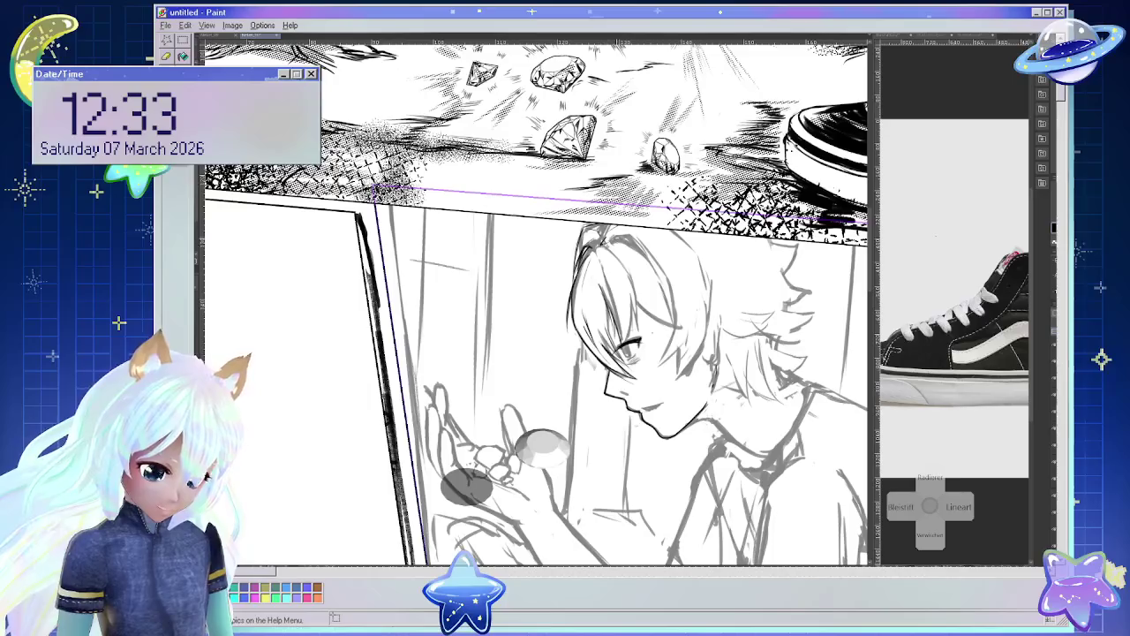
{"action": "scroll", "coordinate": [533, 302], "scroll_direction": "up", "scroll_amount": 2}
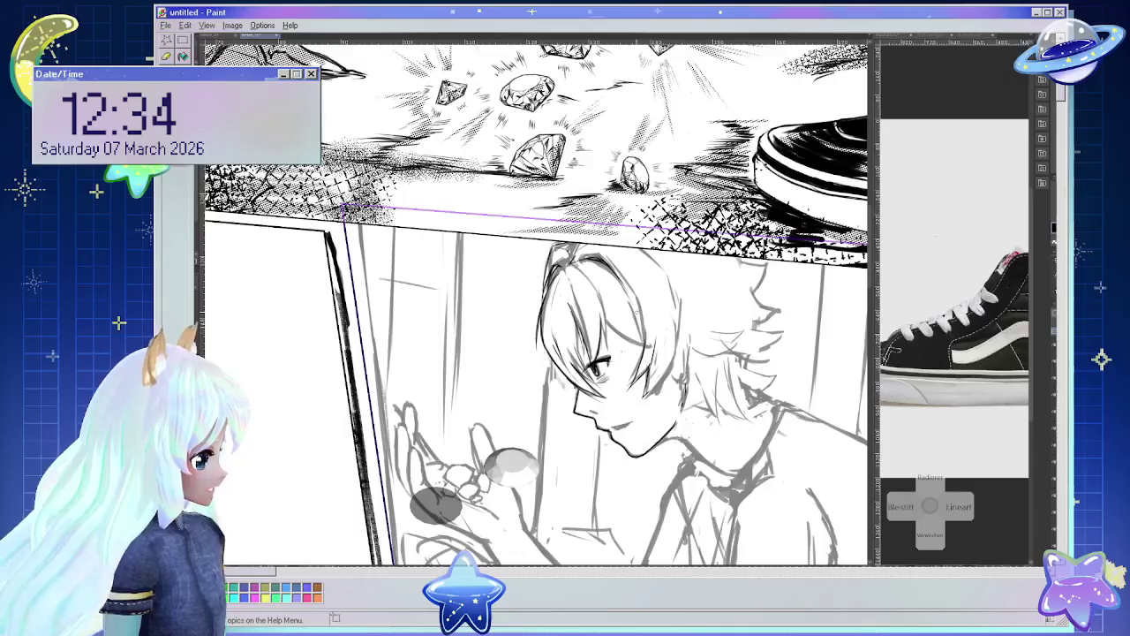
{"action": "key", "text": "^"}
{"action": "key", "text": "^"}
{"action": "key", "text": "^"}
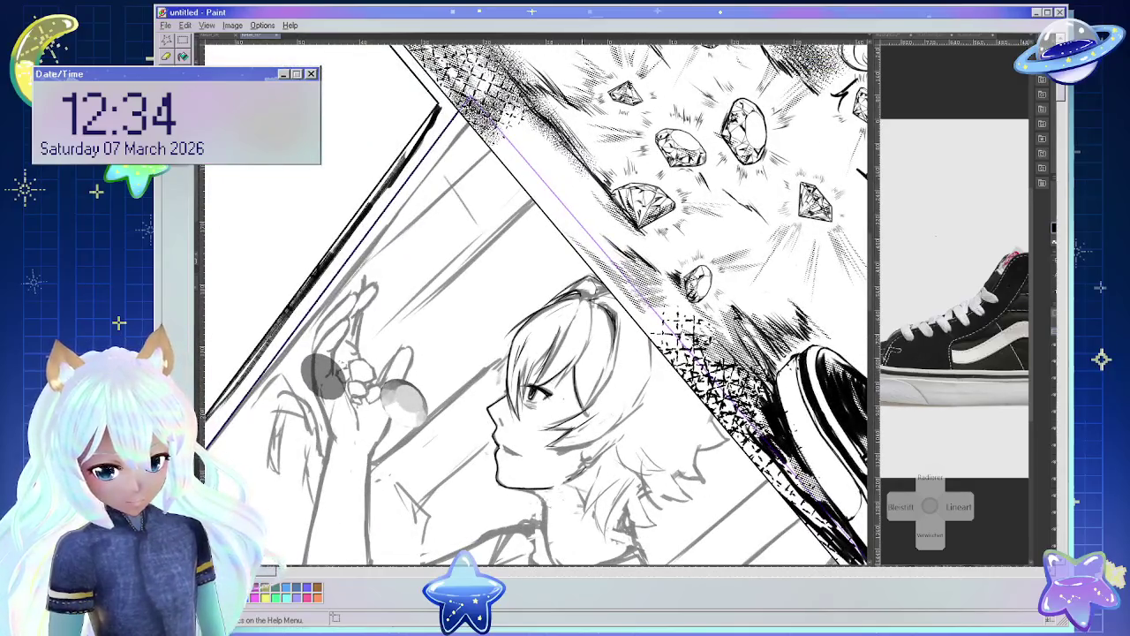
Rotate the view partly upright and draw a straight line down the panel's left border.
{"action": "key", "text": "minus"}
{"action": "key", "text": "minus"}
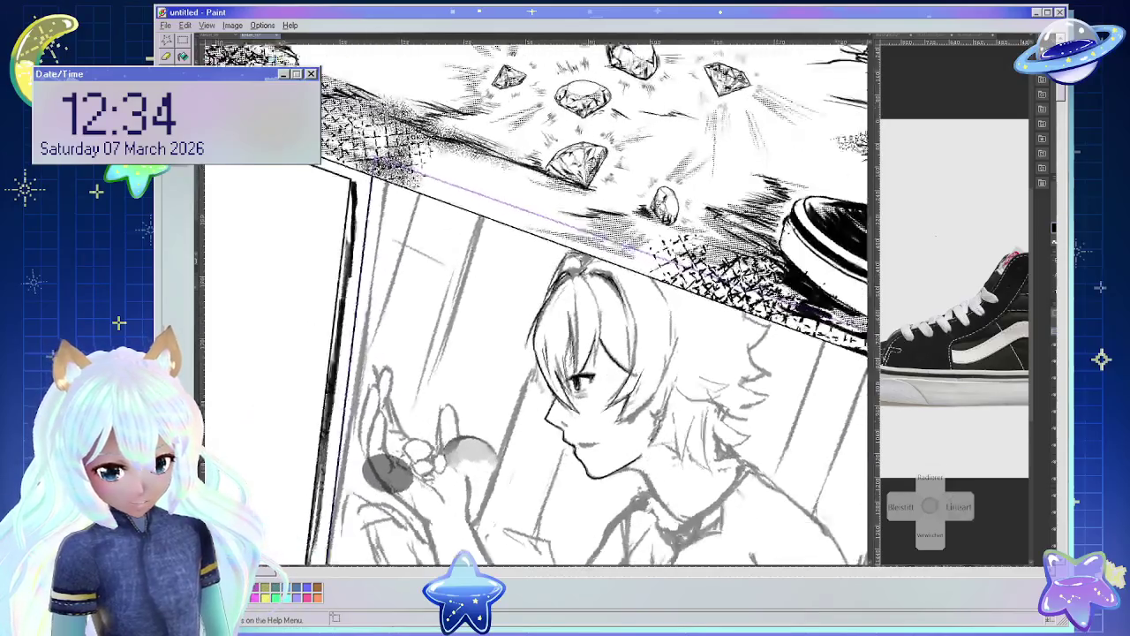
{"action": "left_click_drag", "start_coordinate": [361, 179], "coordinate": [332, 563]}
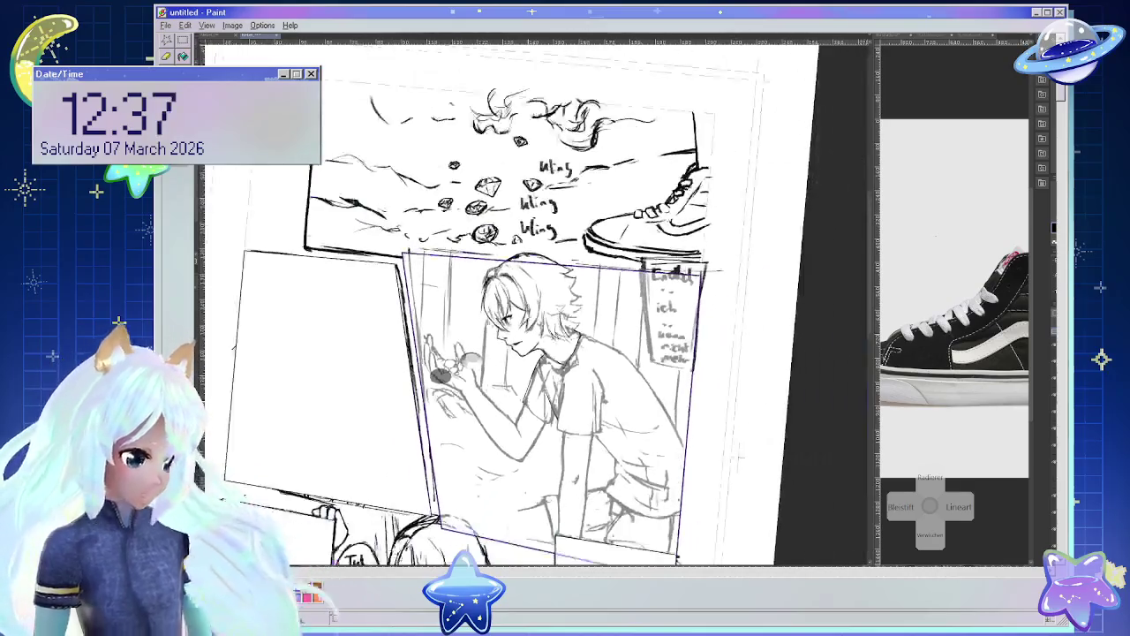
{"action": "key", "text": "ctrl+minus"}
{"action": "key", "text": "ctrl+plus"}
{"action": "key", "text": "ctrl+plus"}
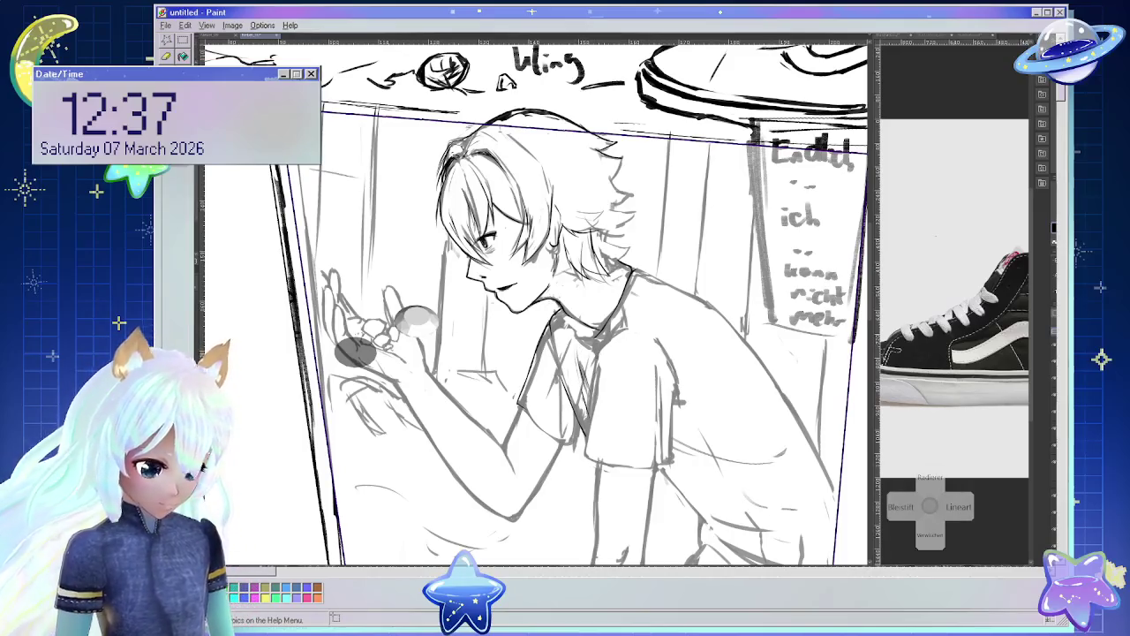
{"action": "key", "text": "ctrl+]"}
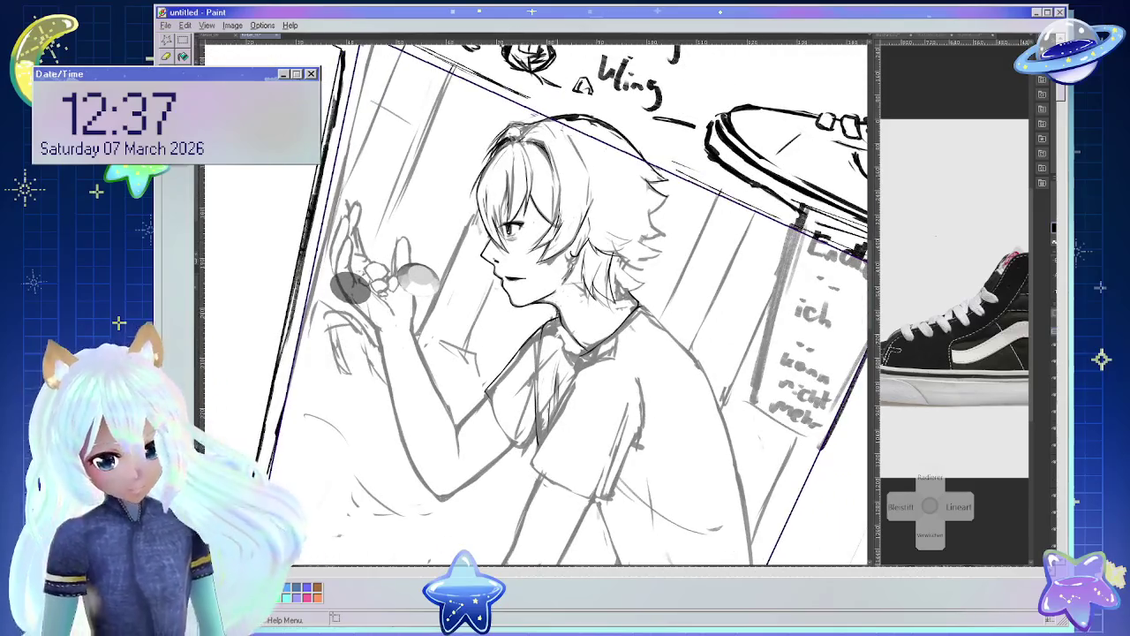
{"action": "key", "text": "e"}
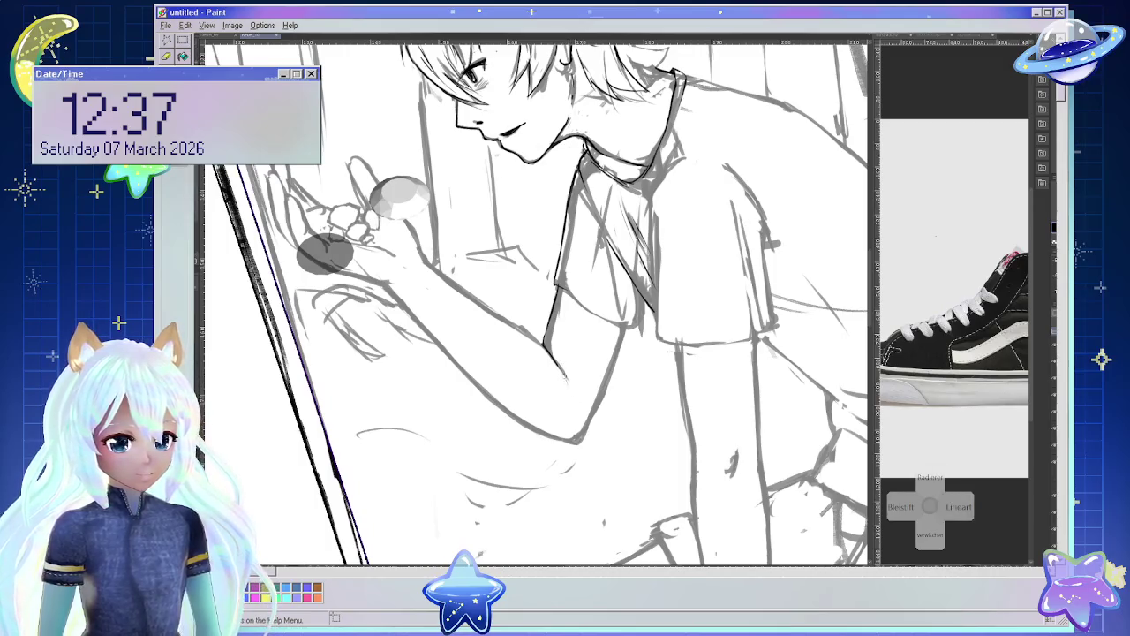
{"action": "key", "text": "ctrl+bracketleft"}
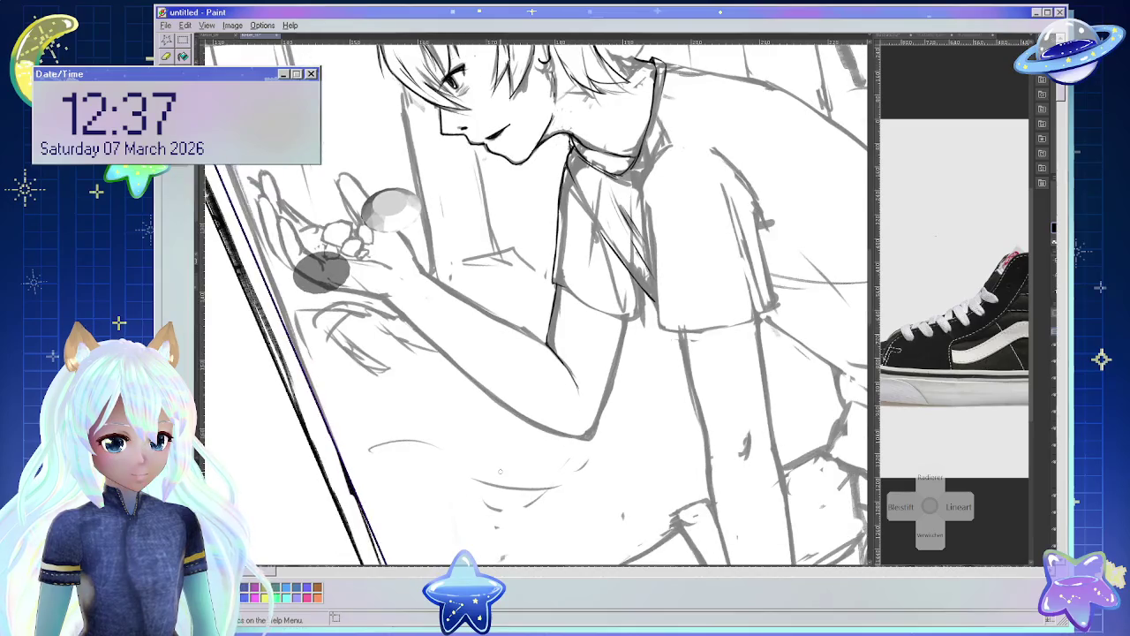
{"action": "key", "text": "ctrl+bracketleft"}
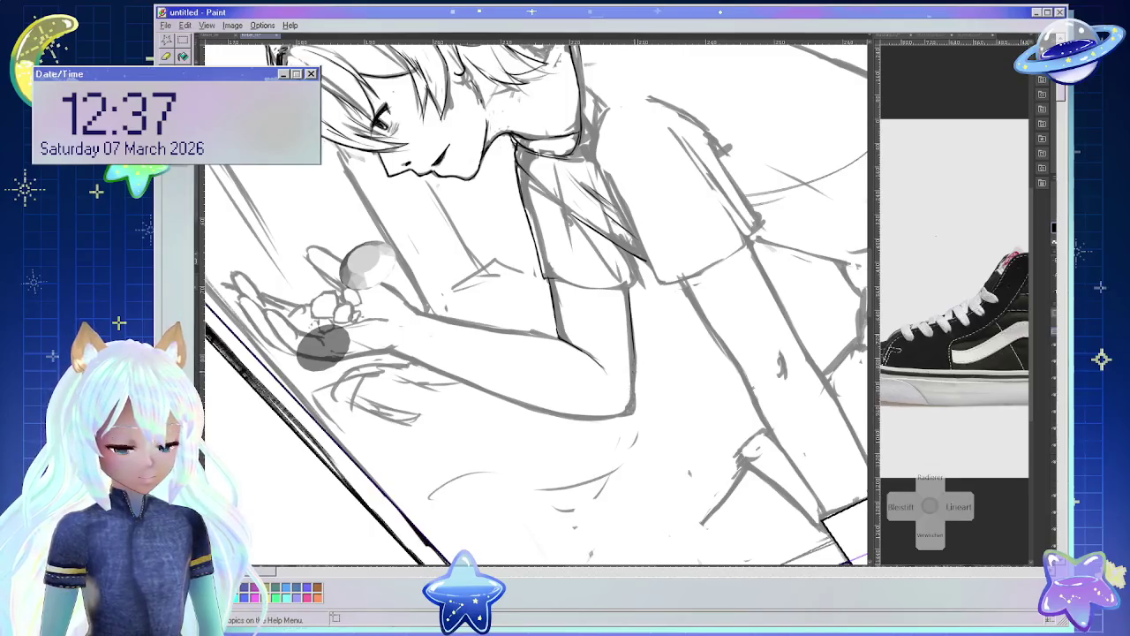
{"action": "scroll", "coordinate": [823, 408], "scroll_direction": "down", "scroll_amount": 3}
{"action": "scroll", "coordinate": [823, 408], "scroll_direction": "down", "scroll_amount": 2}
{"action": "key", "text": "ctrl+0"}
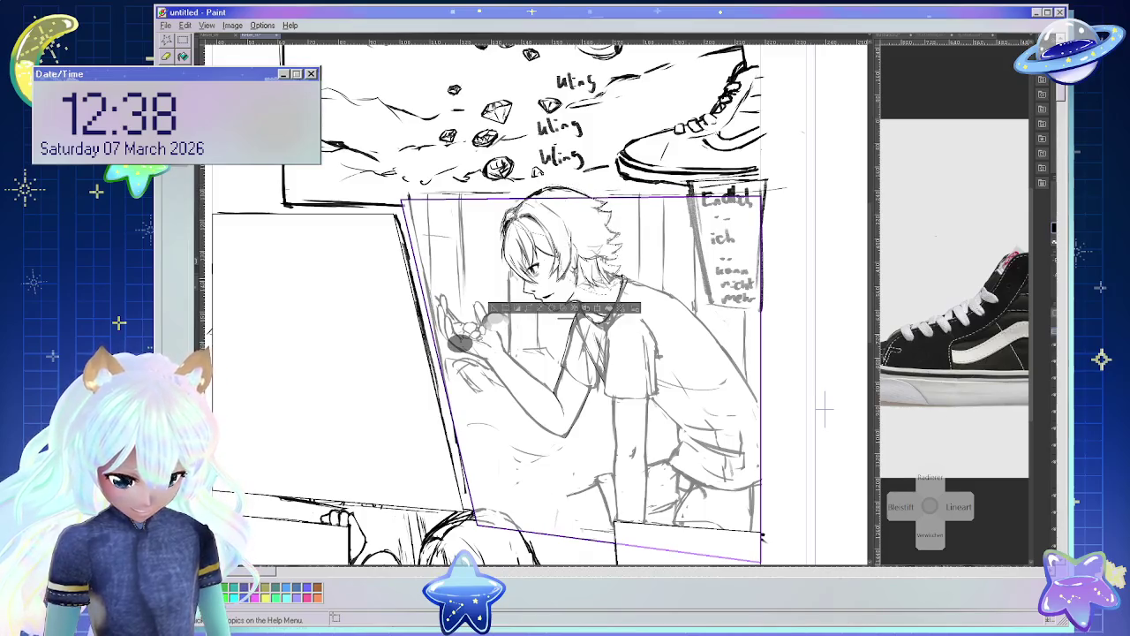
Fill the selected hair black, undo the fill, and clear the hair selection.
{"action": "left_click", "coordinate": [610, 307]}
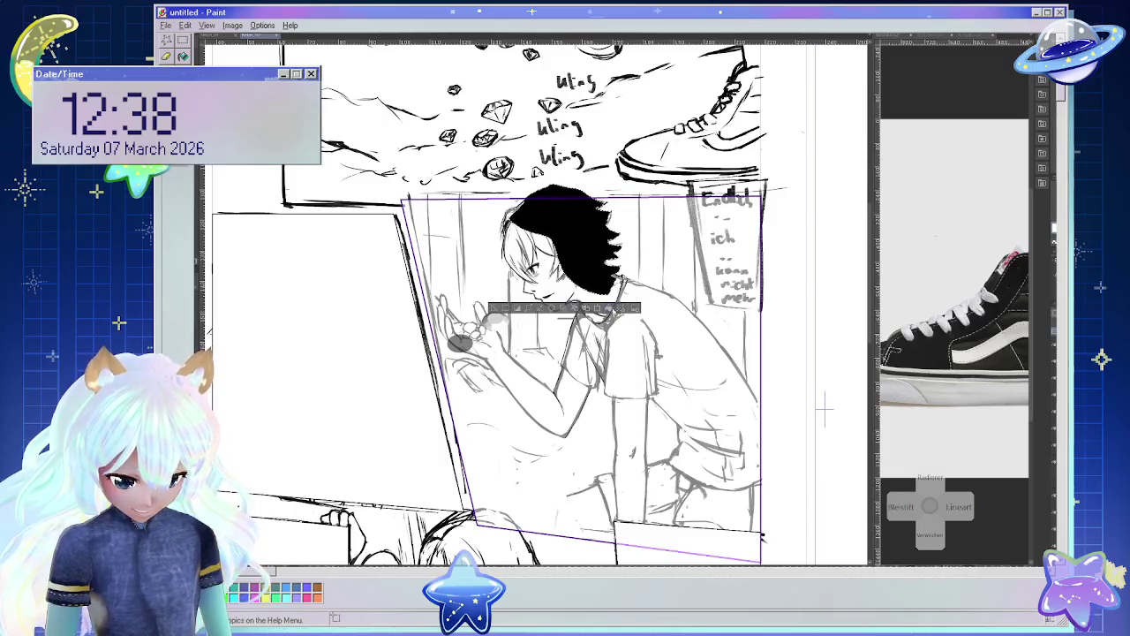
{"action": "left_click", "coordinate": [613, 309]}
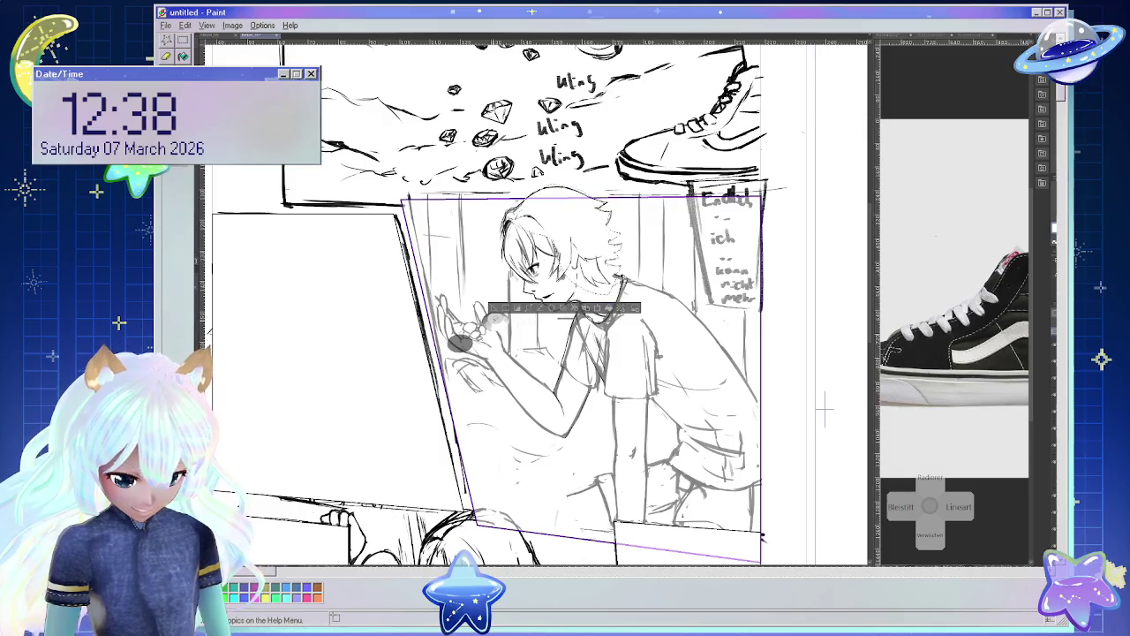
{"action": "key", "text": "p"}
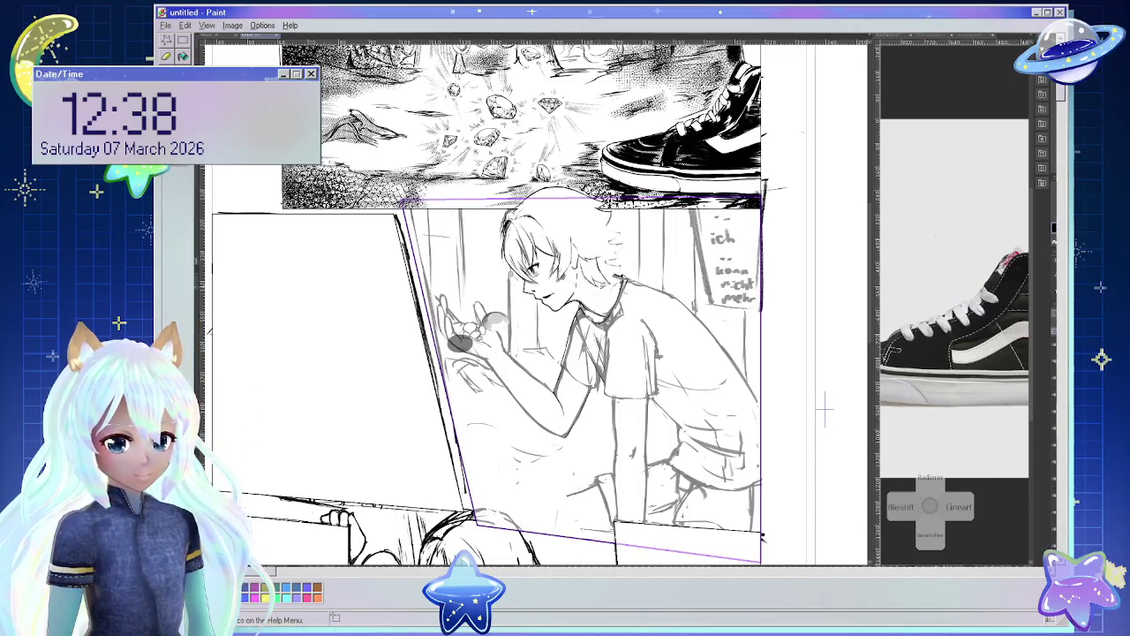
Rotate the view around the boy panel and sketch a short stroke on his shorts.
{"action": "left_click_drag", "start_coordinate": [529, 300], "coordinate": [600, 265]}
{"action": "scroll", "coordinate": [530, 300], "scroll_direction": "up", "scroll_amount": 3}
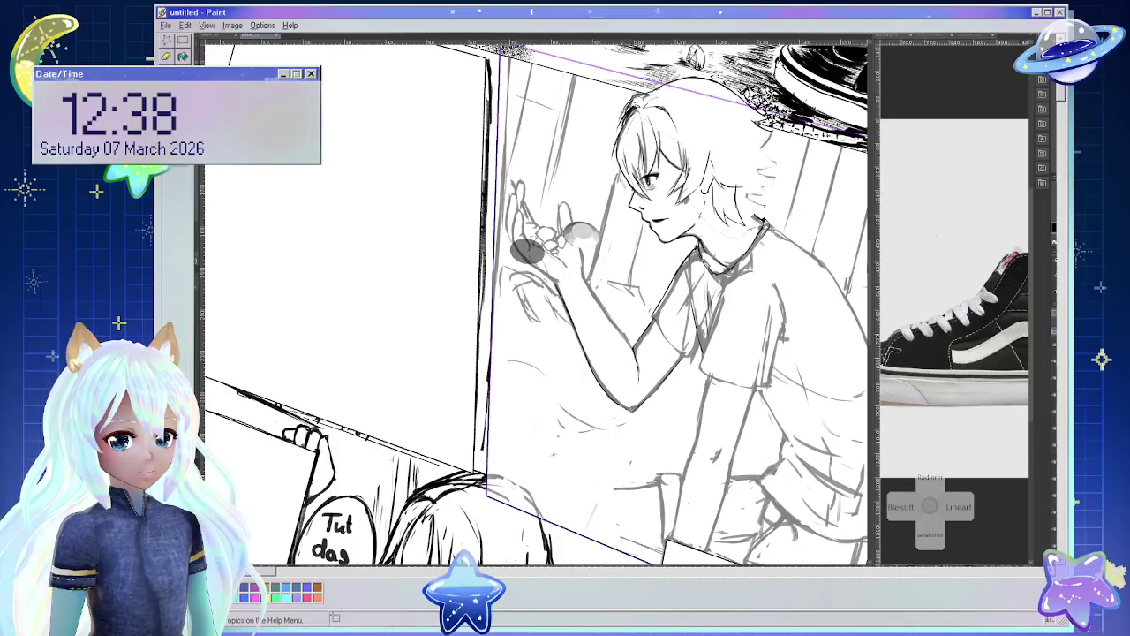
{"action": "key", "text": "minus"}
{"action": "key", "text": "minus"}
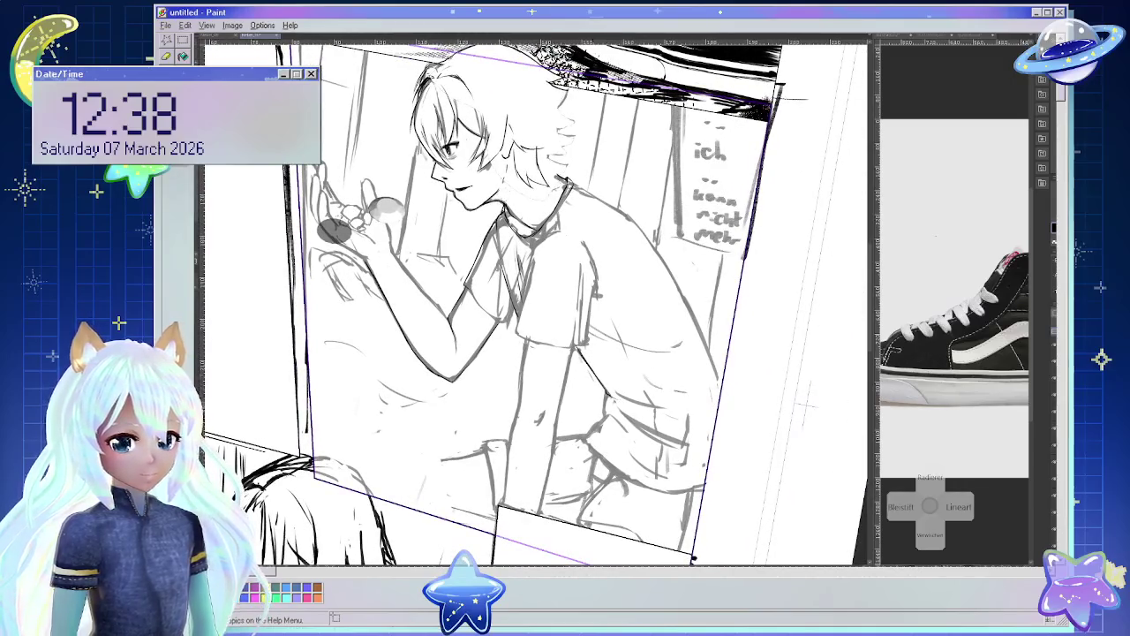
{"action": "key", "text": "minus"}
{"action": "key", "text": "minus"}
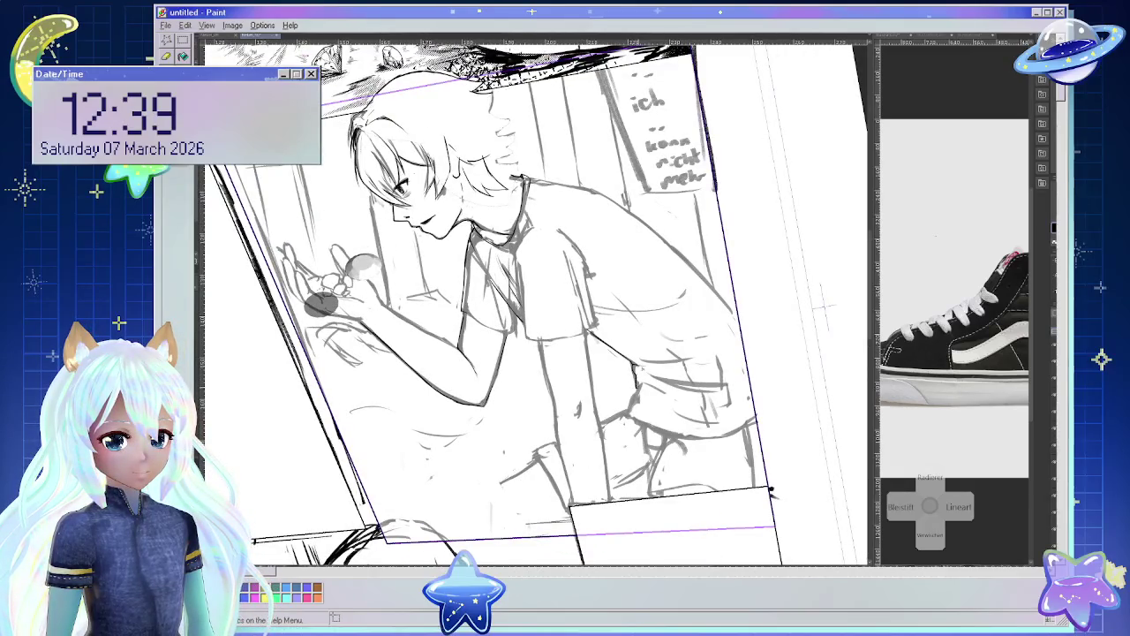
{"action": "key", "text": "minus"}
{"action": "key", "text": "minus"}
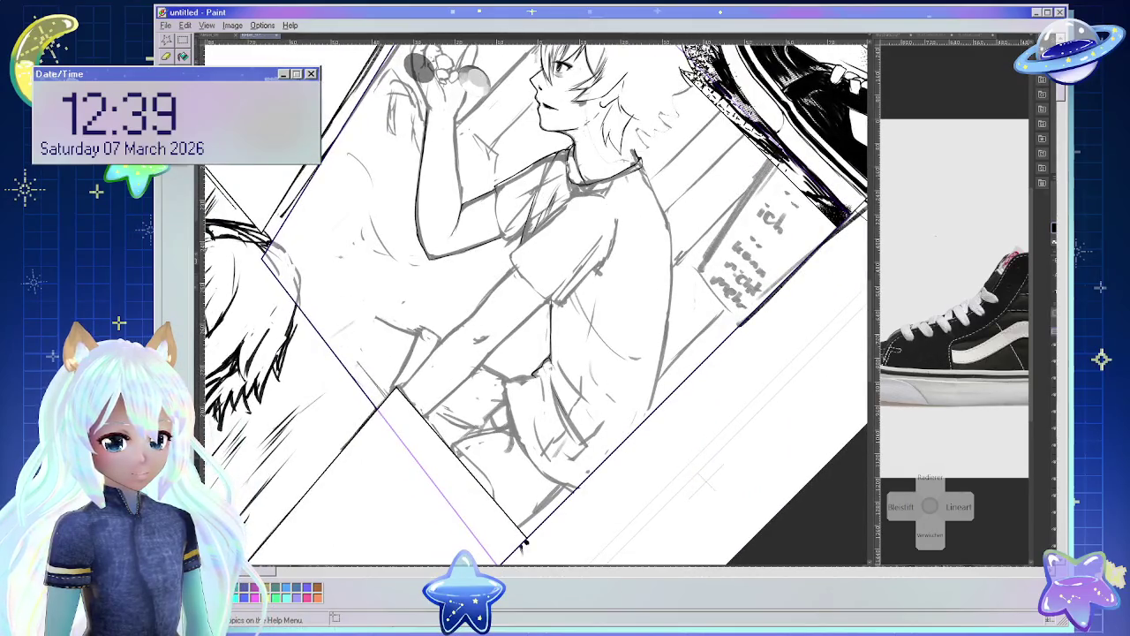
{"action": "left_click_drag", "start_coordinate": [575, 416], "coordinate": [589, 455]}
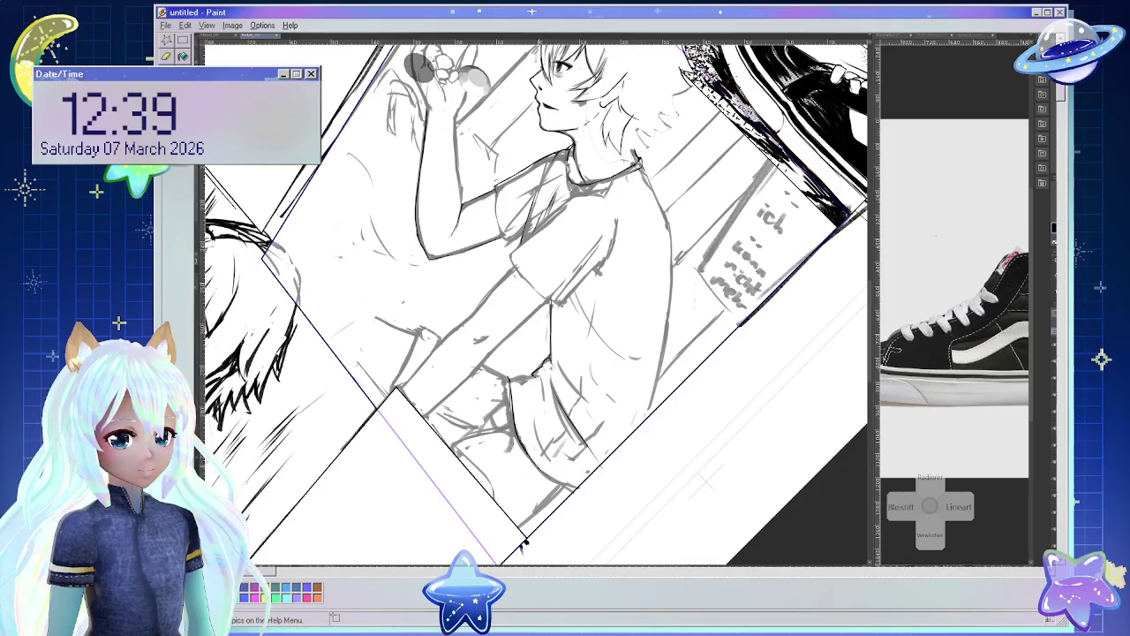
{"action": "mouse_move", "coordinate": [523, 543]}
{"action": "left_mouse_down"}
{"action": "mouse_move", "coordinate": [748, 415]}
{"action": "mouse_move", "coordinate": [696, 483]}
{"action": "left_mouse_up"}
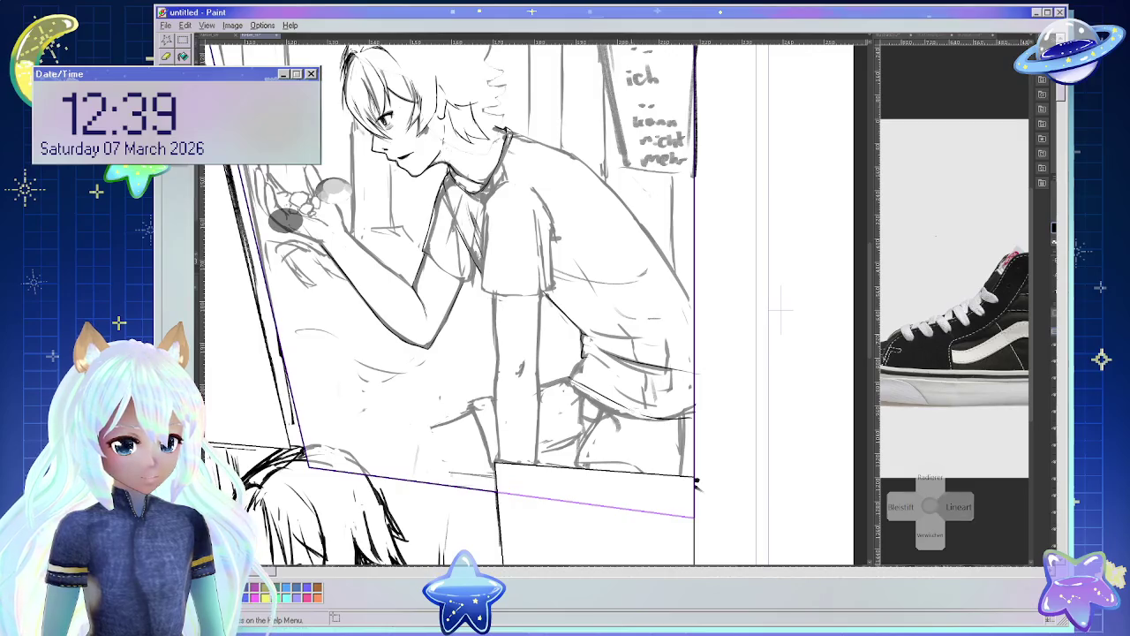
{"action": "left_click_drag", "start_coordinate": [695, 484], "coordinate": [768, 359]}
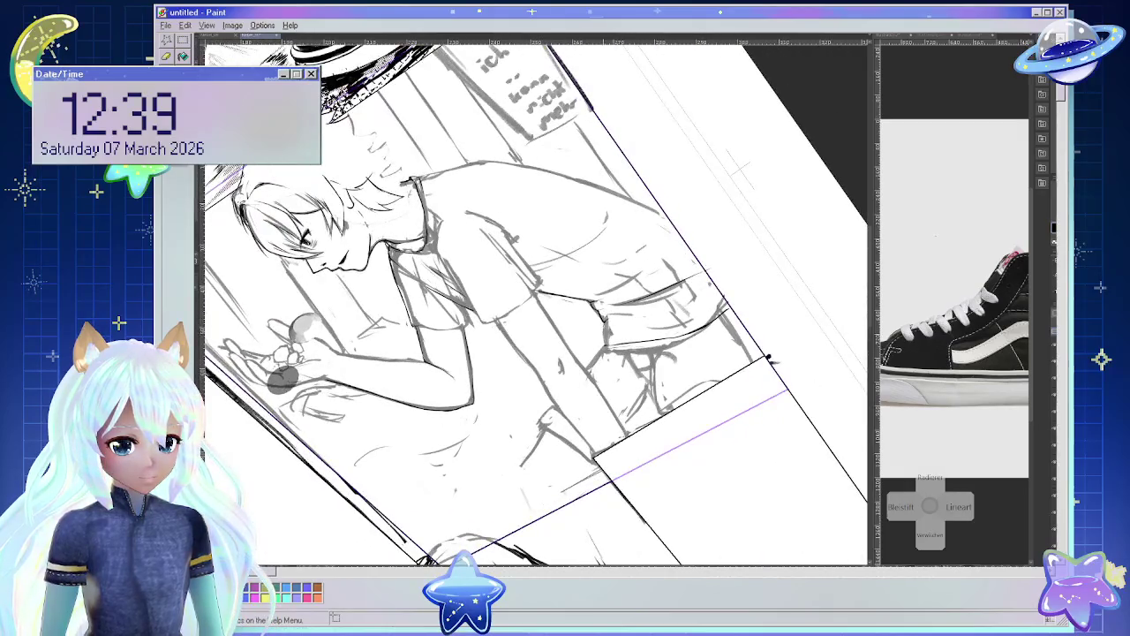
{"action": "left_click_drag", "start_coordinate": [768, 358], "coordinate": [565, 540]}
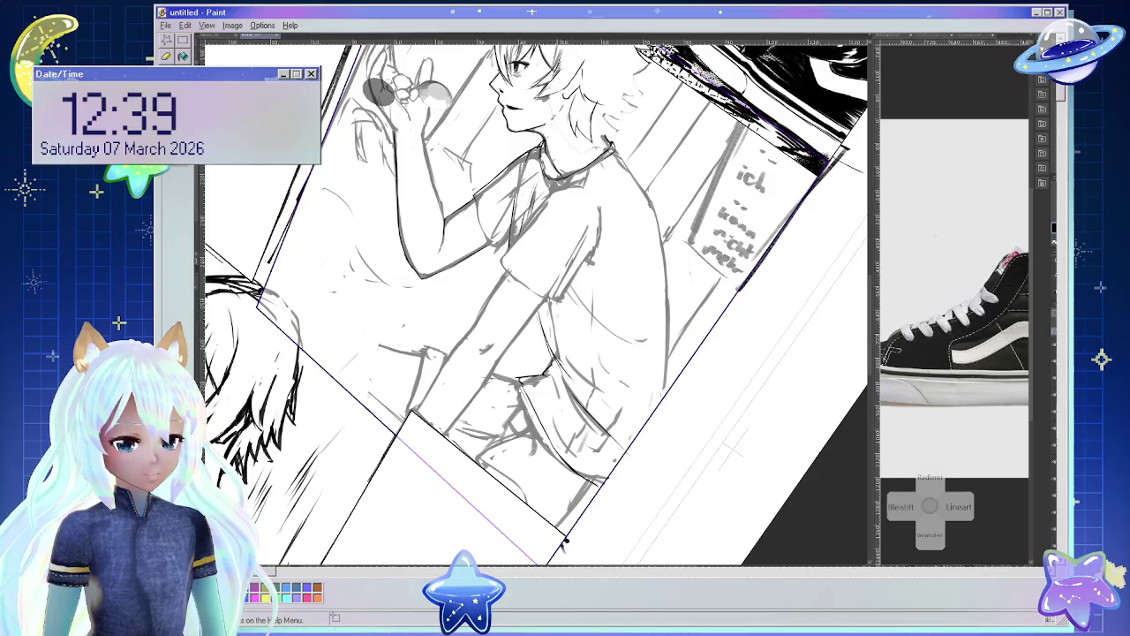
{"action": "mouse_move", "coordinate": [565, 540]}
{"action": "left_mouse_down"}
{"action": "mouse_move", "coordinate": [695, 484]}
{"action": "mouse_move", "coordinate": [763, 500]}
{"action": "left_mouse_up"}
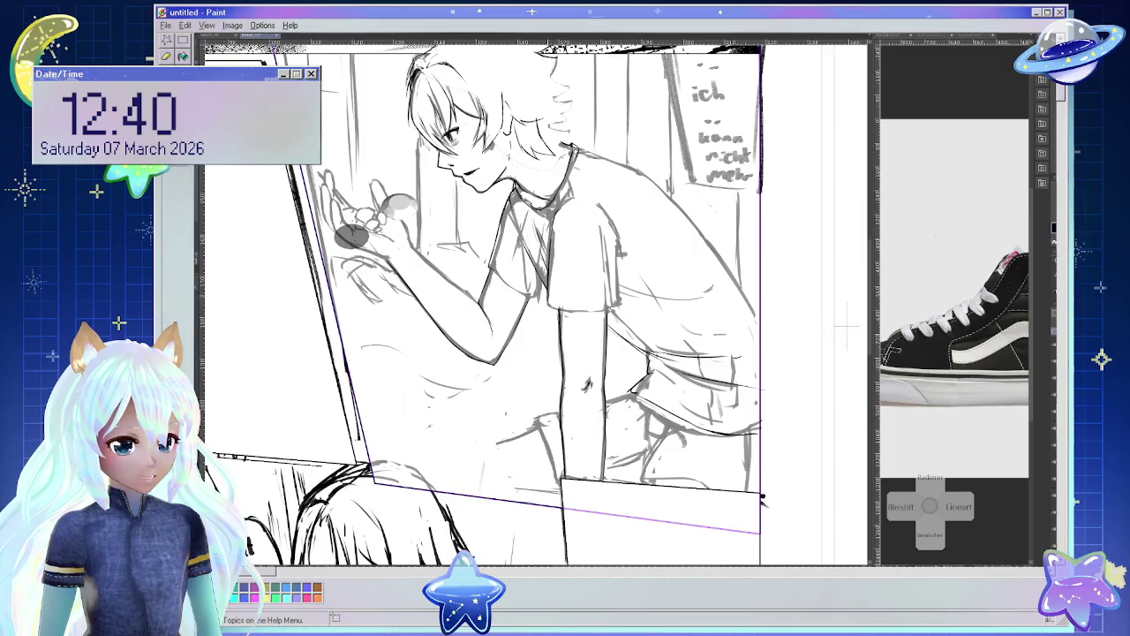
Zoom in and out to inspect the panels, then tilt clockwise and magnify the boy and sneaker.
{"action": "key", "text": "ctrl+minus"}
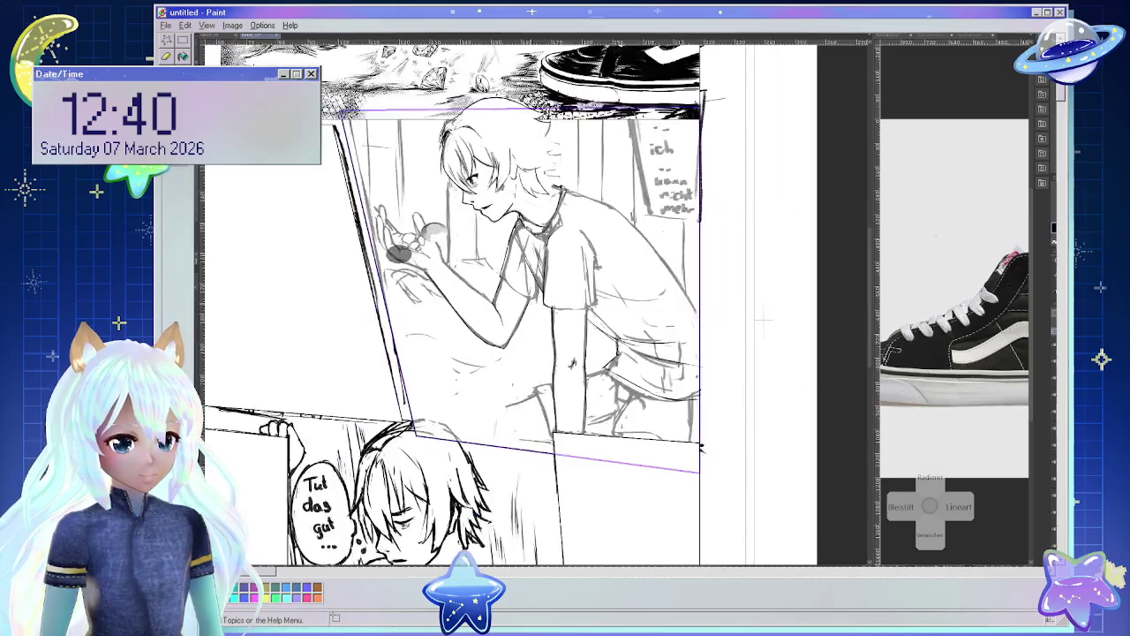
{"action": "key", "text": "ctrl+plus"}
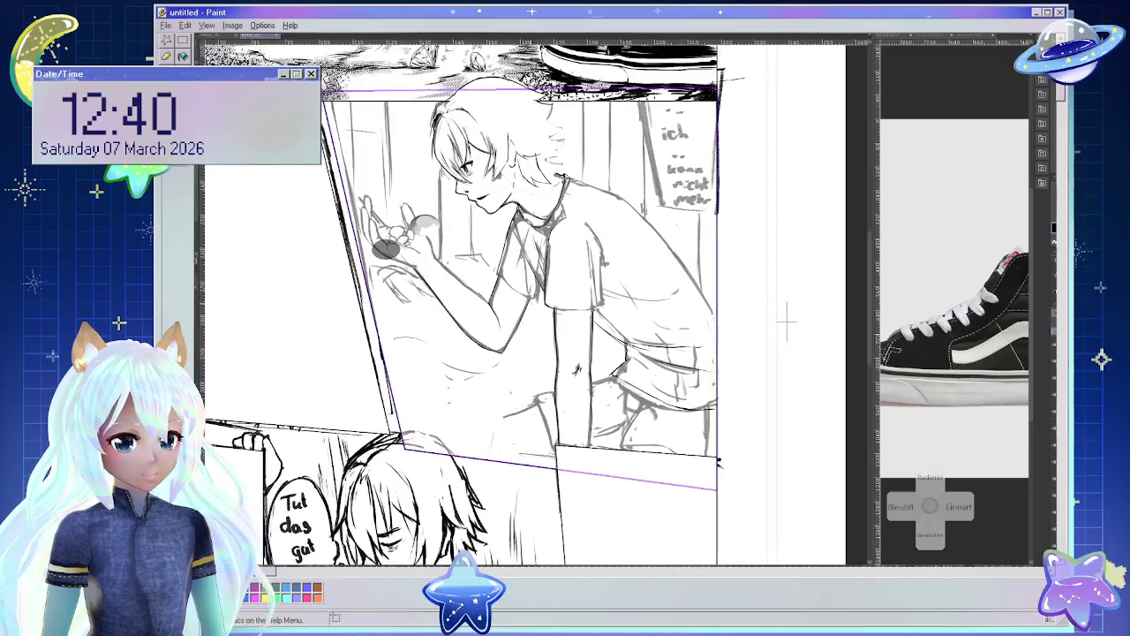
{"action": "key", "text": "ctrl+plus"}
{"action": "key", "text": "ctrl+plus"}
{"action": "key", "text": "ctrl+plus"}
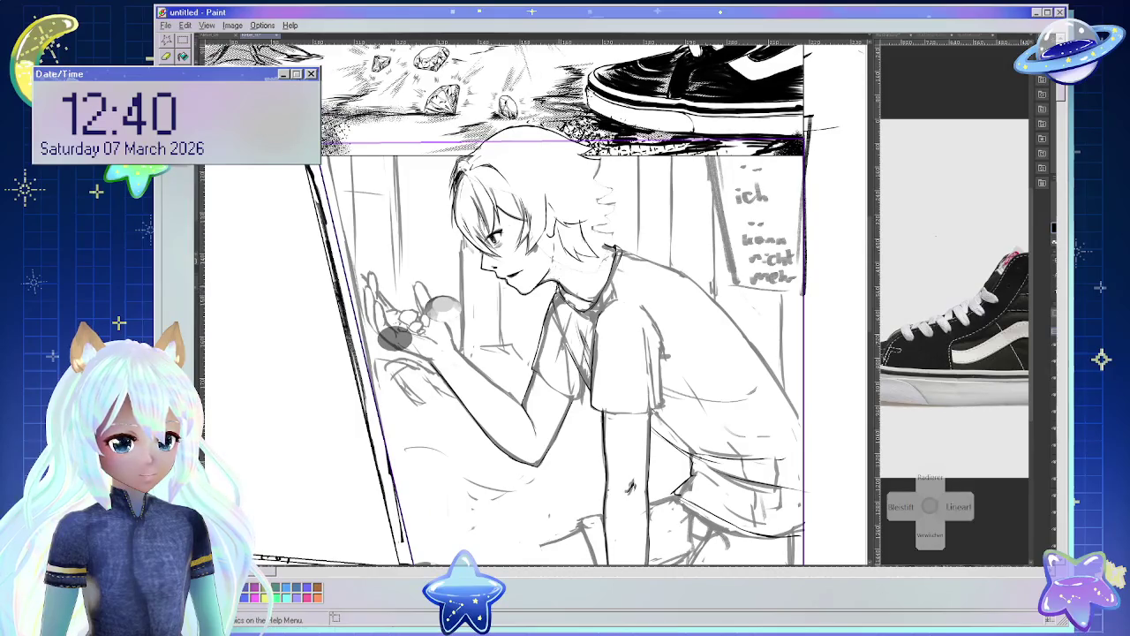
{"action": "key", "text": "ctrl+minus"}
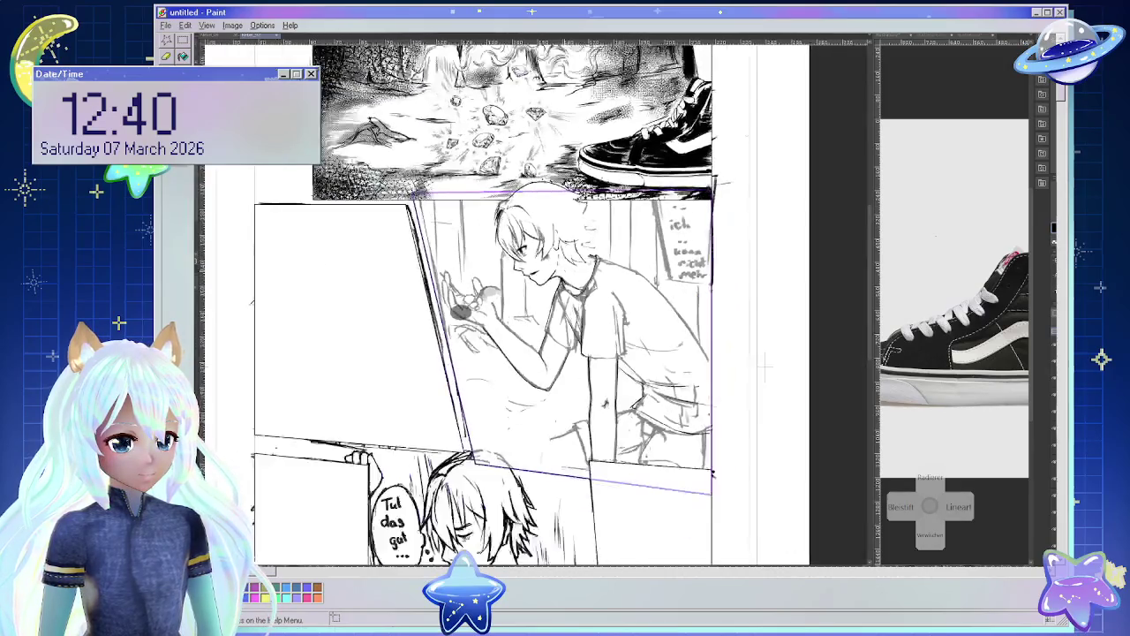
{"action": "key", "text": "ctrl+plus"}
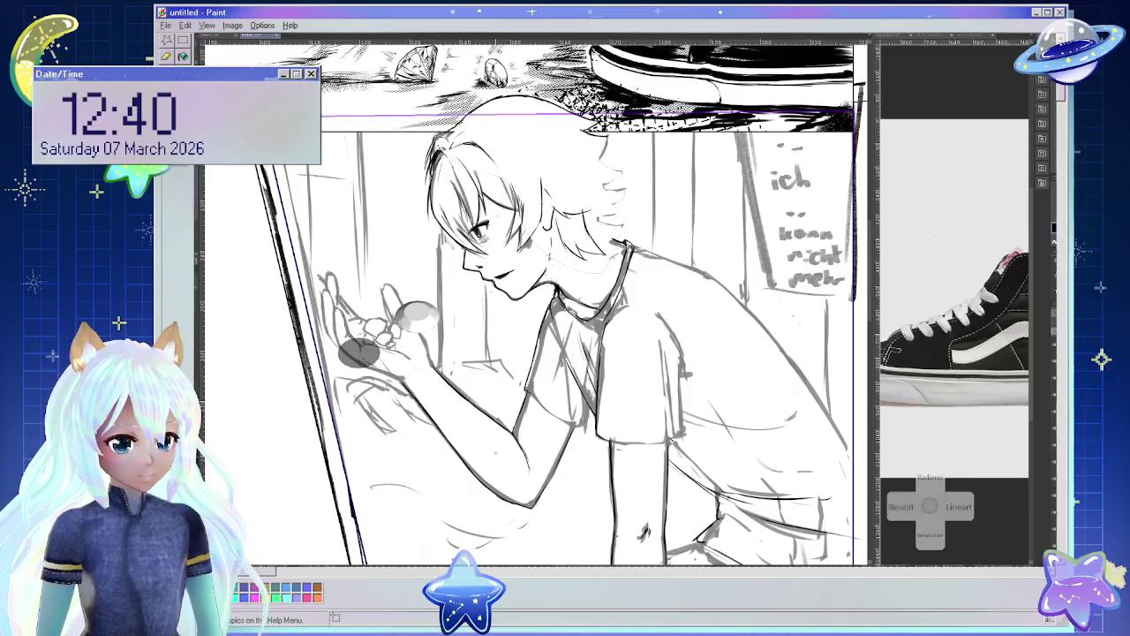
{"action": "key", "text": "ctrl+minus"}
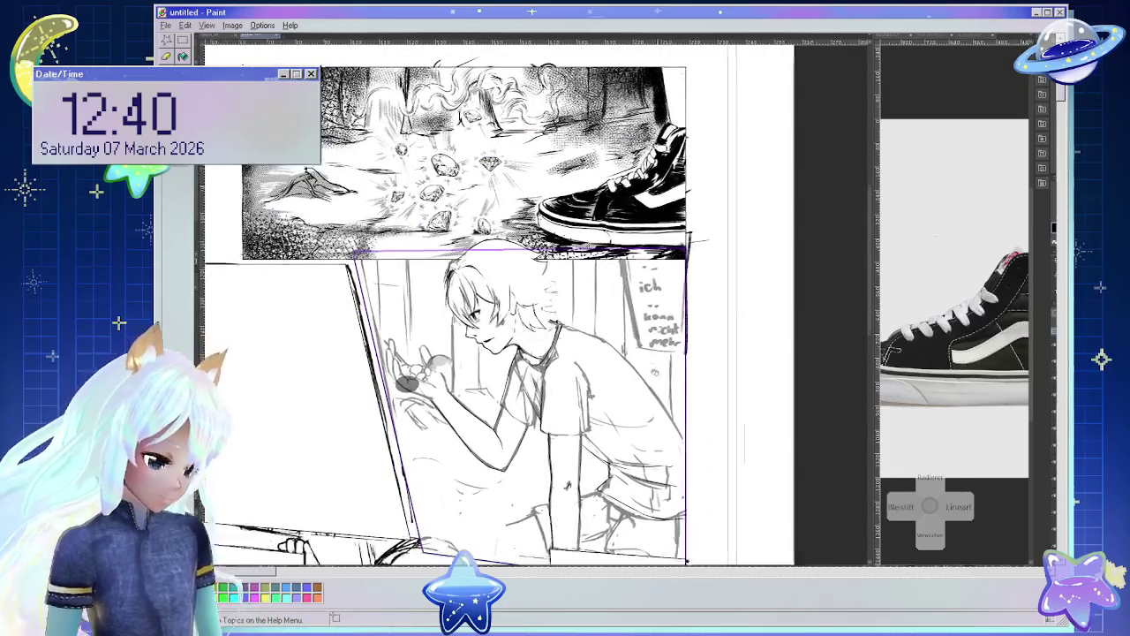
{"action": "key", "text": "r"}
{"action": "key", "text": "ctrl+plus"}
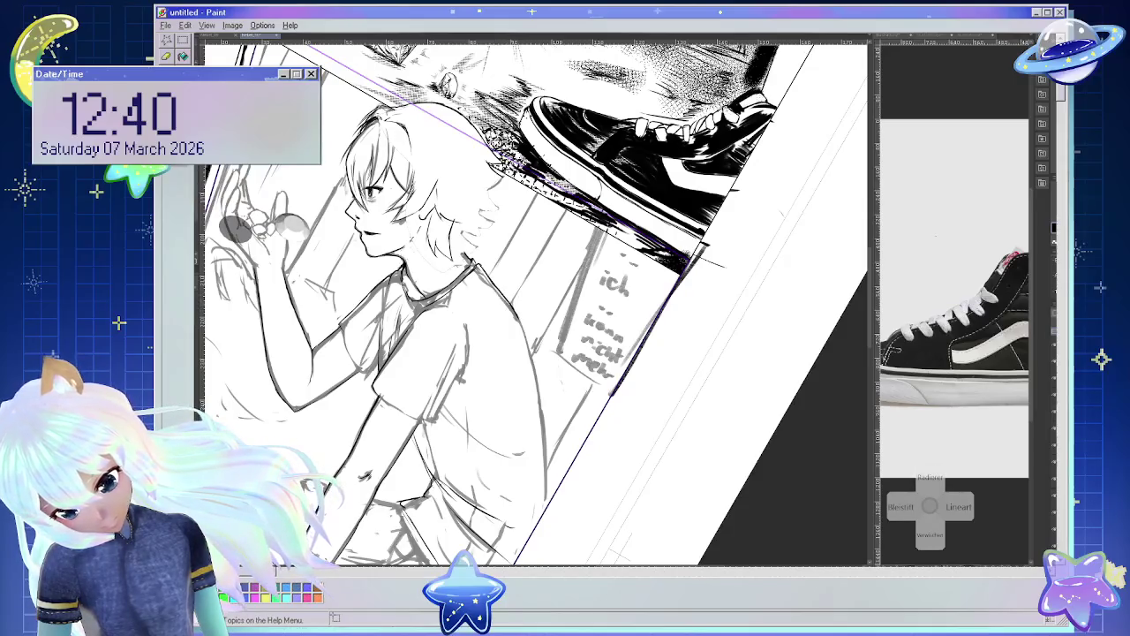
Swap the Eraser for the Lineart pen while tilting the boy panel's view, ending upright.
{"action": "key", "text": "5"}
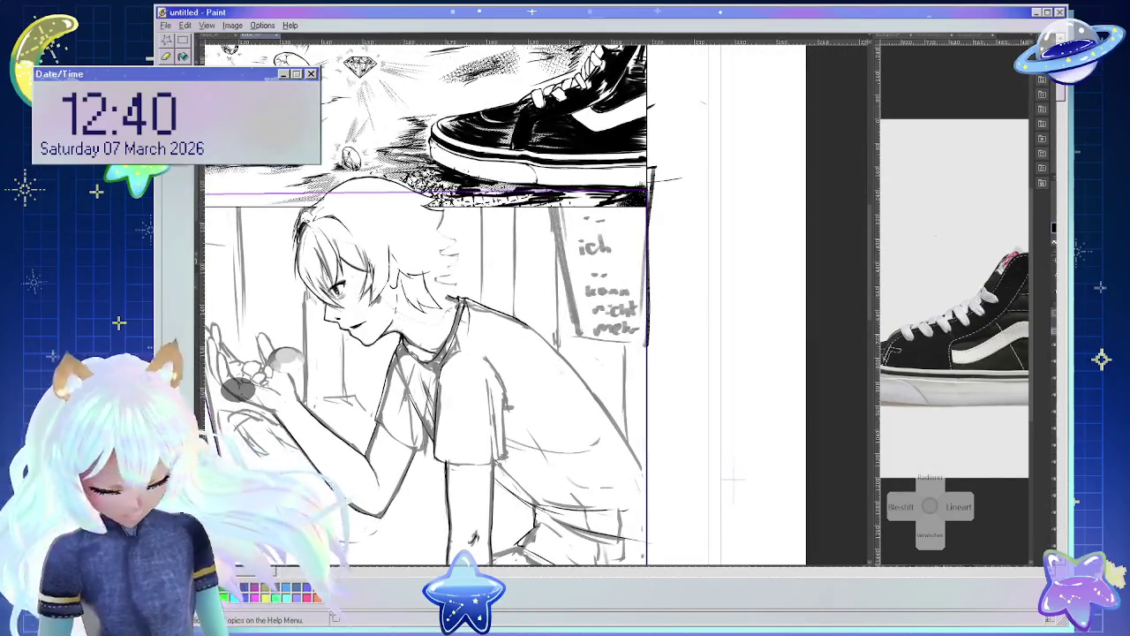
{"action": "scroll", "coordinate": [424, 300], "scroll_direction": "down", "scroll_amount": 2}
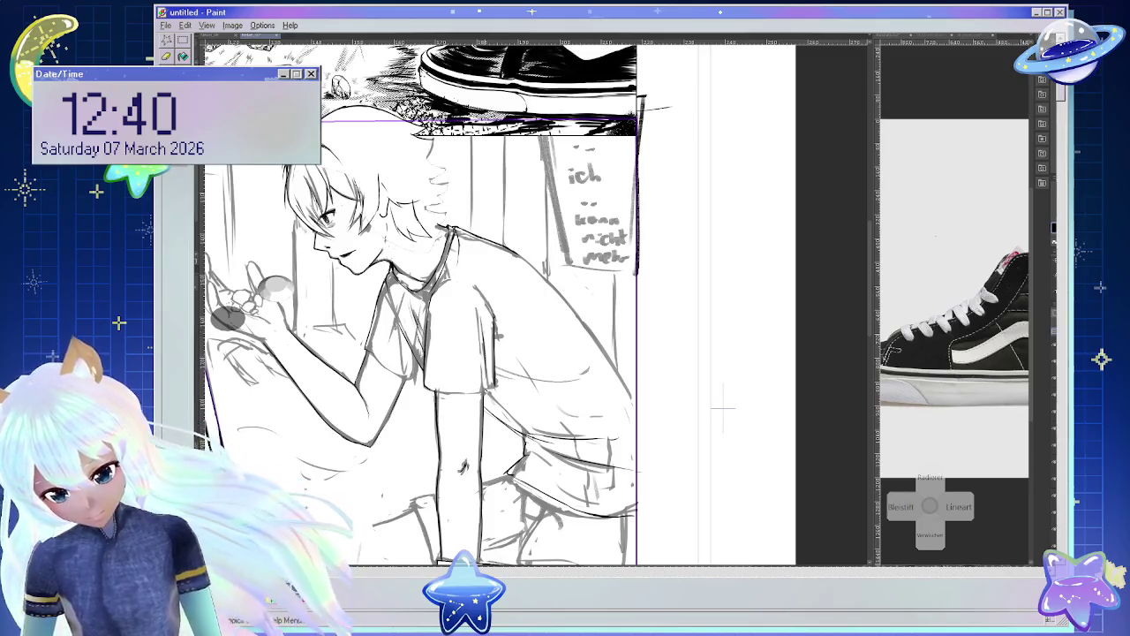
{"action": "key", "text": "minus"}
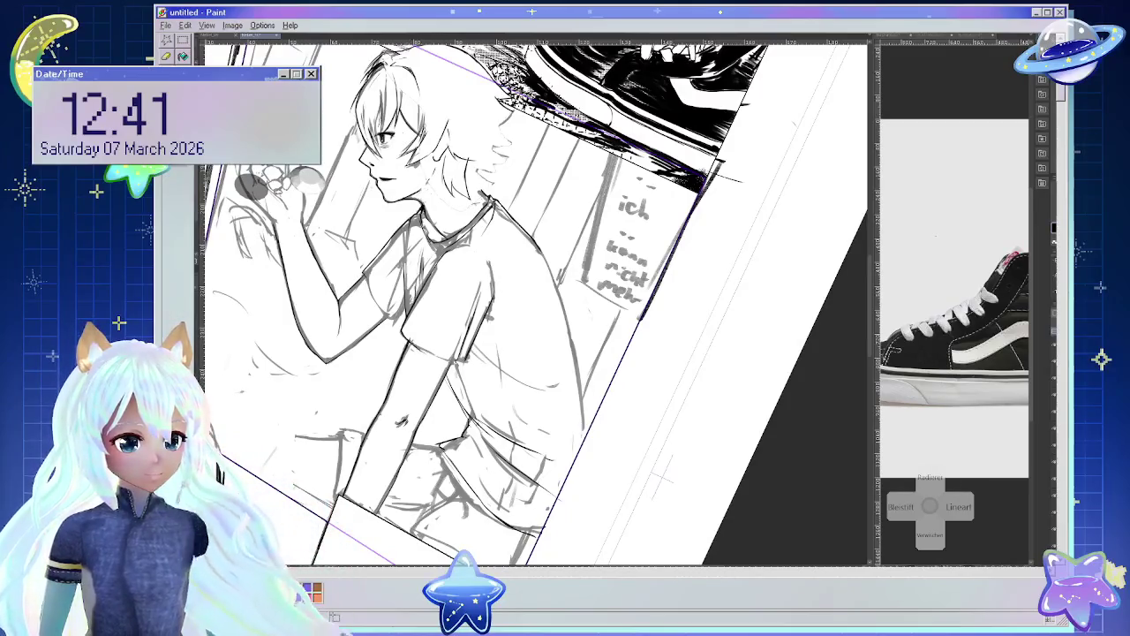
{"action": "key", "text": "e"}
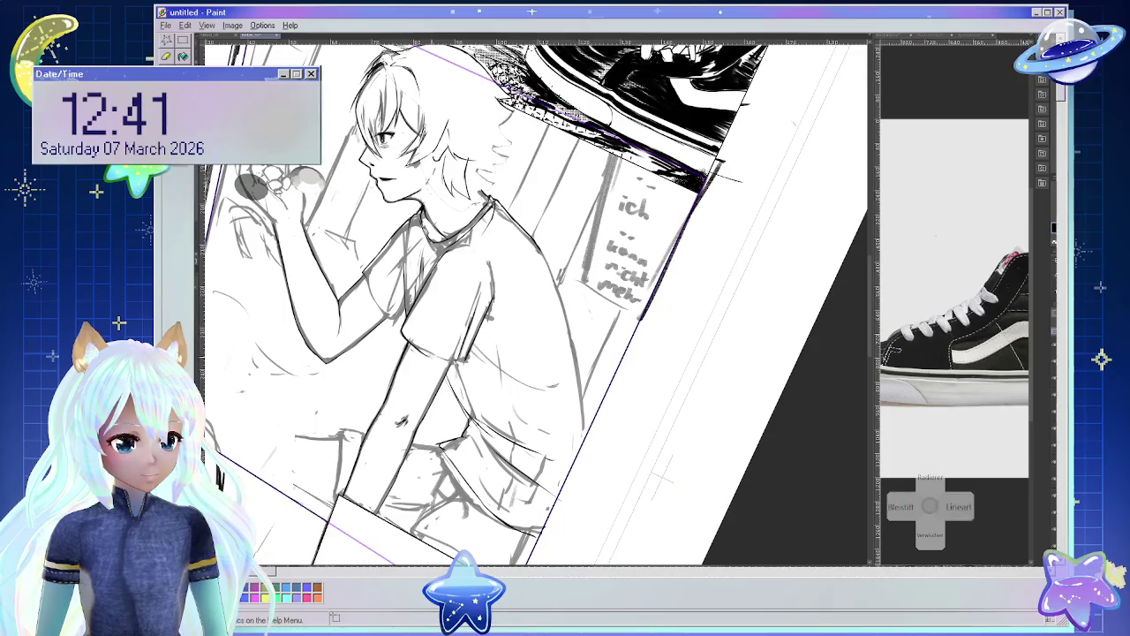
{"action": "key", "text": "minus"}
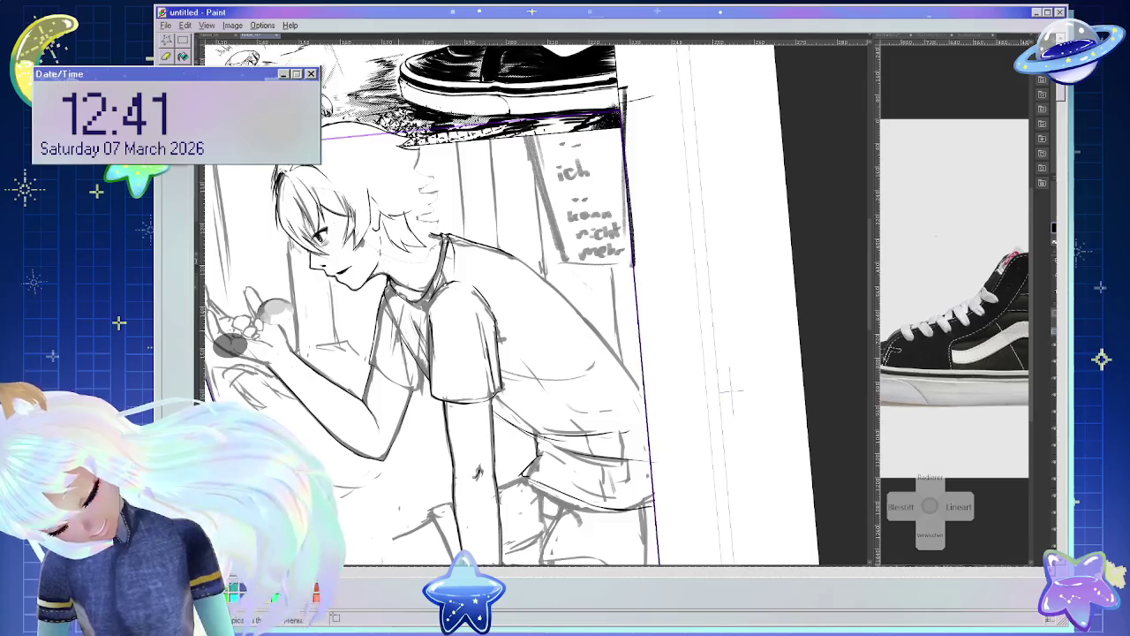
{"action": "key", "text": "End"}
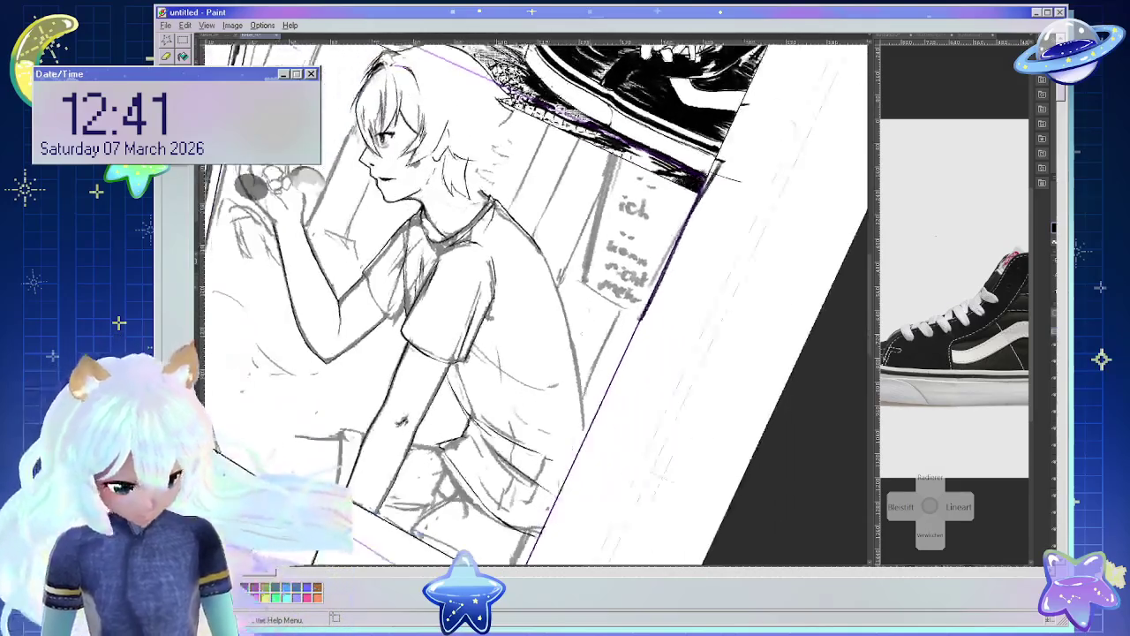
{"action": "scroll", "coordinate": [530, 300], "scroll_direction": "right", "scroll_amount": 2}
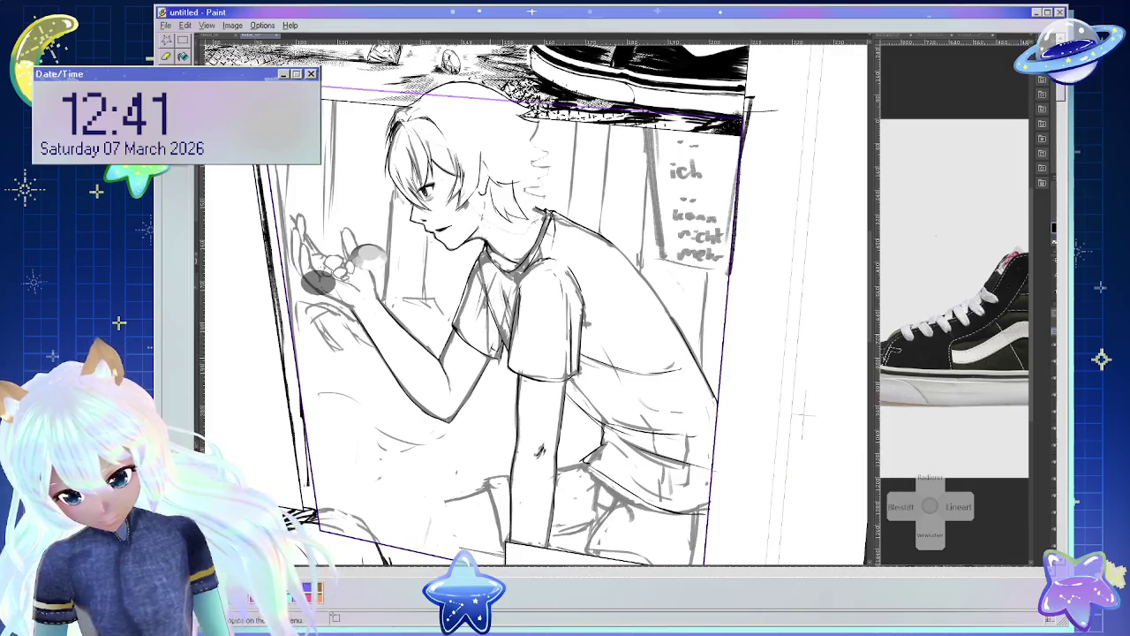
{"action": "scroll", "coordinate": [530, 300], "scroll_direction": "down", "scroll_amount": 2}
Undo a stray vertical stroke beside the boy panel's right border, then re-angle the view.
{"action": "left_click_drag", "start_coordinate": [655, 519], "coordinate": [640, 432]}
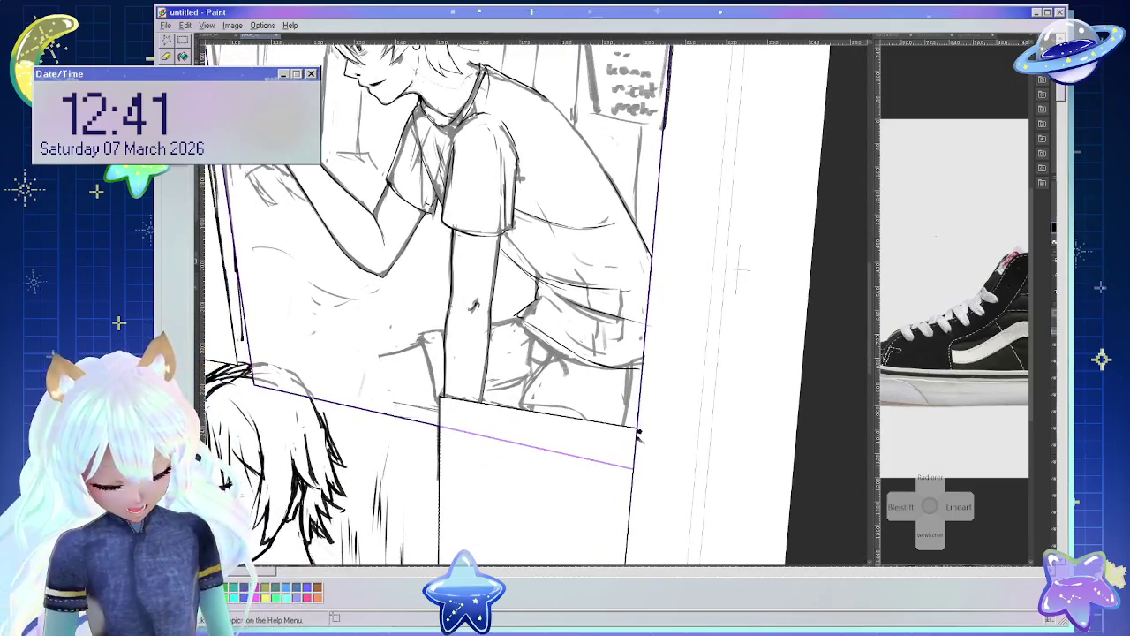
{"action": "left_click_drag", "start_coordinate": [636, 370], "coordinate": [632, 420]}
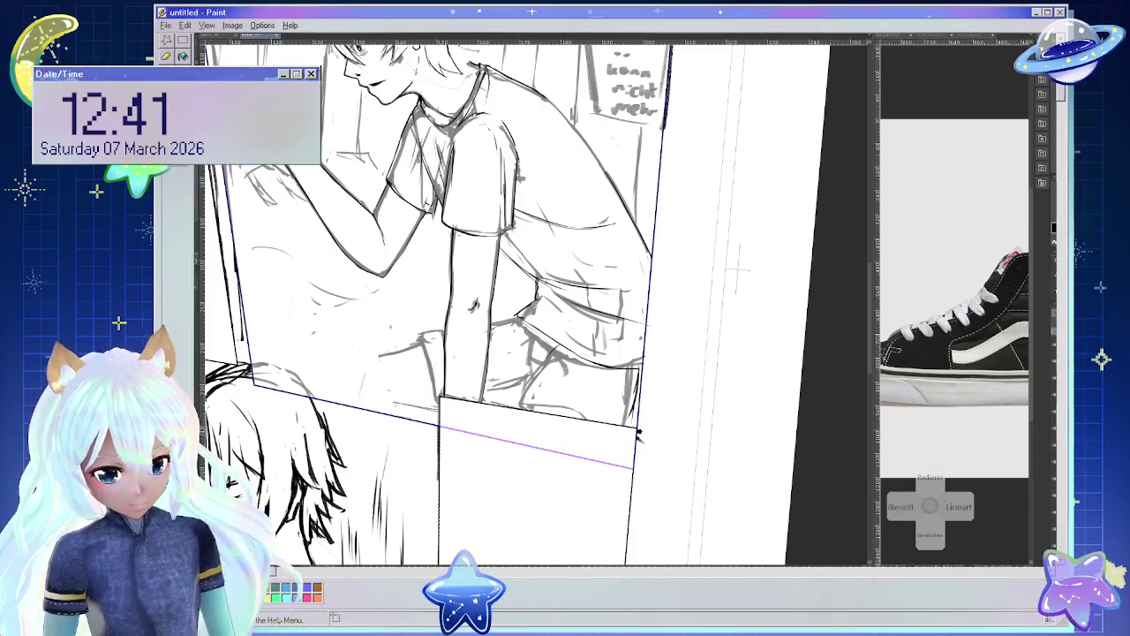
{"action": "key", "text": "ctrl+z"}
{"action": "key", "text": "ctrl+z"}
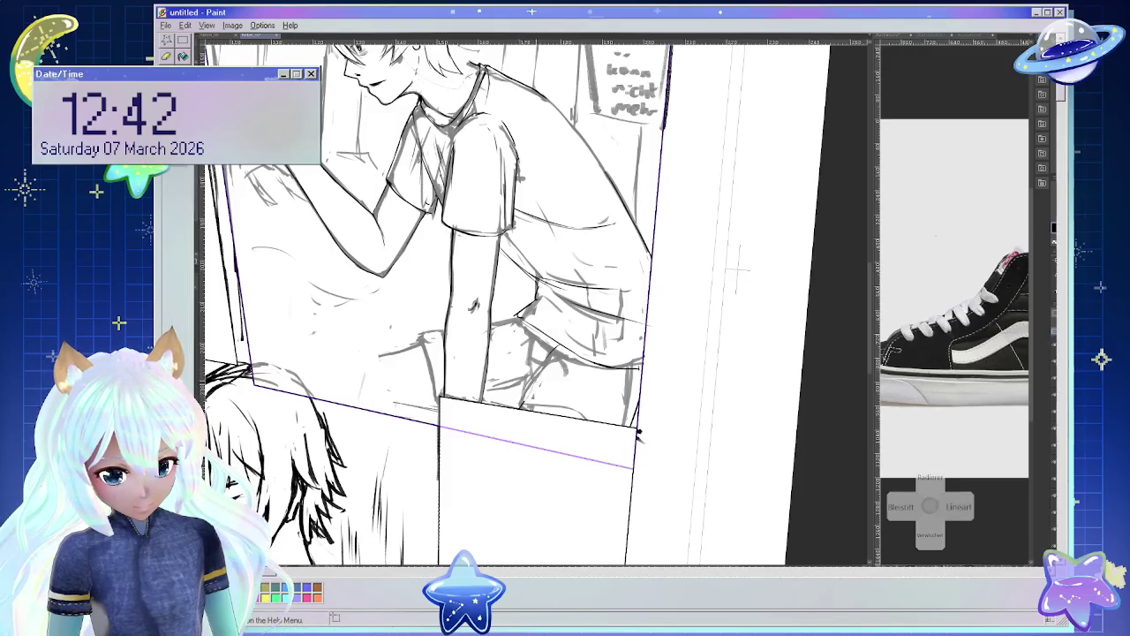
{"action": "key", "text": "Delete"}
{"action": "key", "text": "Delete"}
{"action": "key", "text": "Delete"}
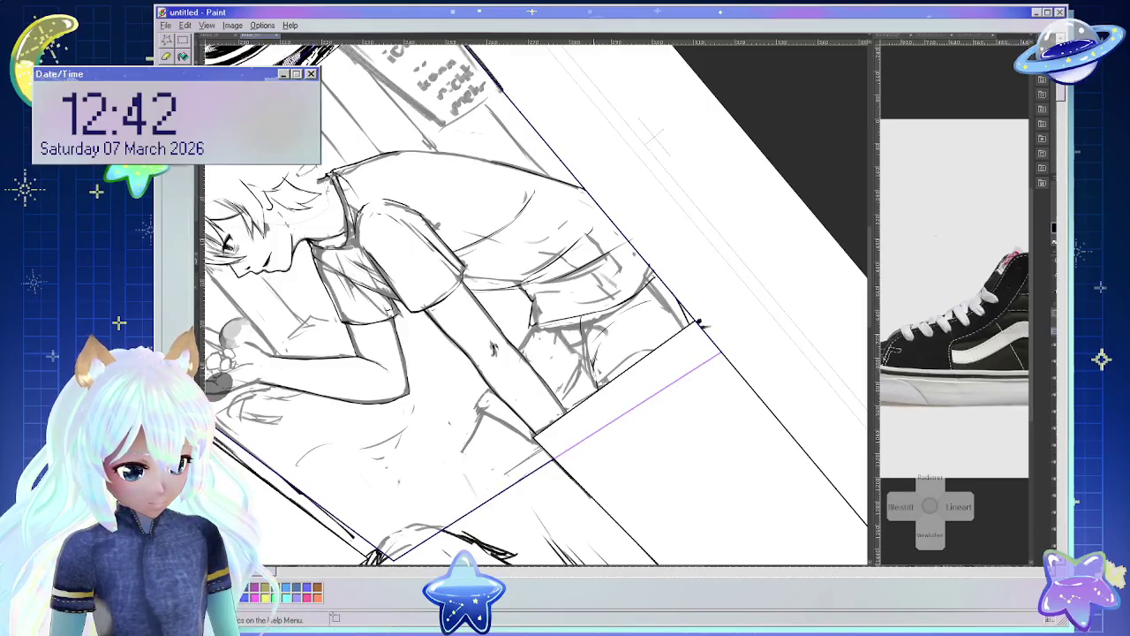
{"action": "key", "text": "End"}
{"action": "key", "text": "End"}
{"action": "key", "text": "End"}
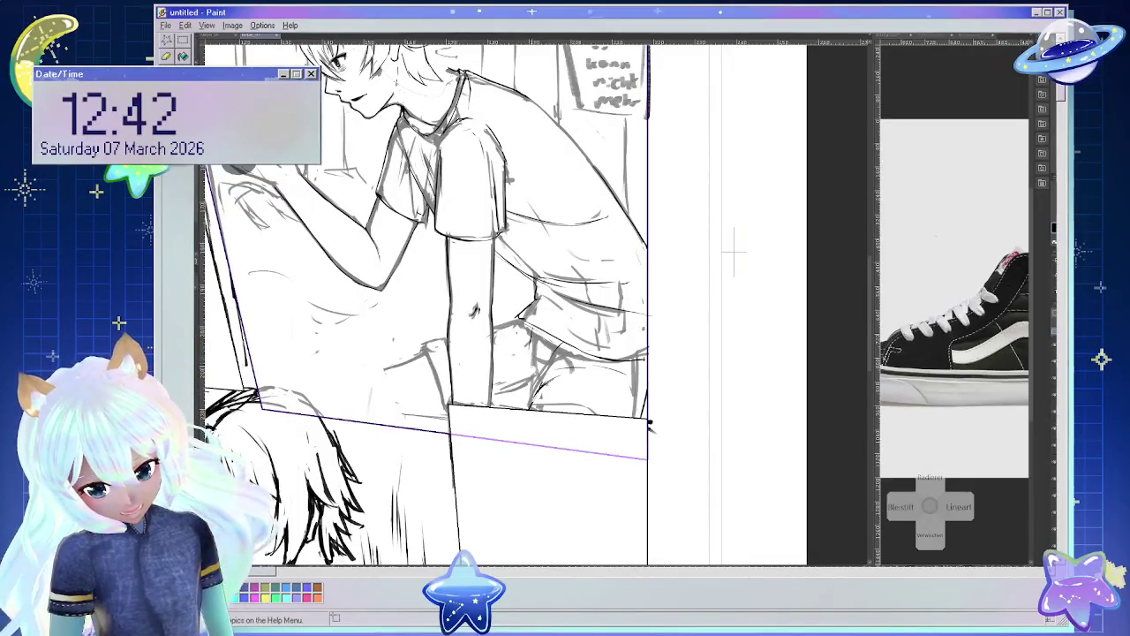
{"action": "scroll", "coordinate": [676, 292], "scroll_direction": "down", "scroll_amount": 1}
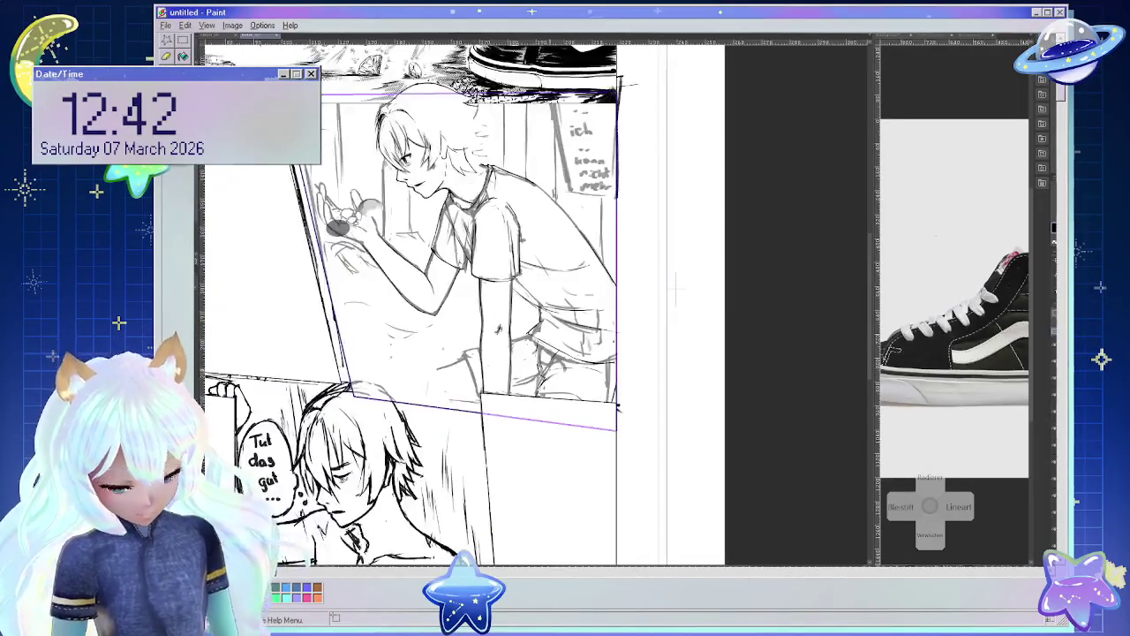
Drag with the Rotate tool to tilt the whole page one way, then the other.
{"action": "scroll", "coordinate": [677, 291], "scroll_direction": "down", "scroll_amount": 1}
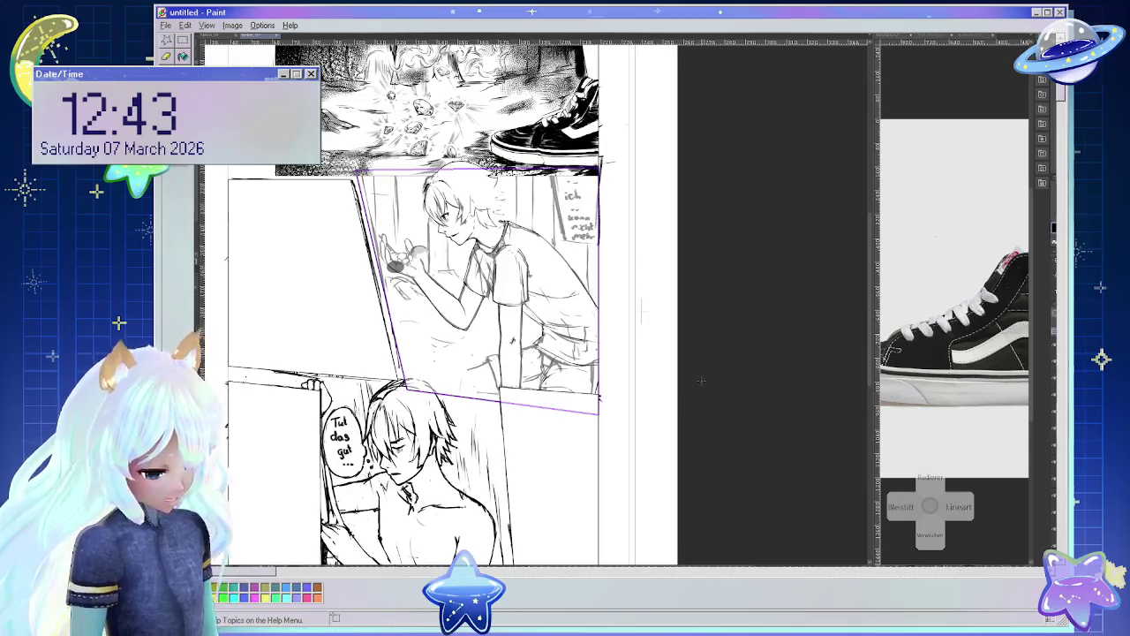
{"action": "left_click_drag", "start_coordinate": [701, 381], "coordinate": [621, 240]}
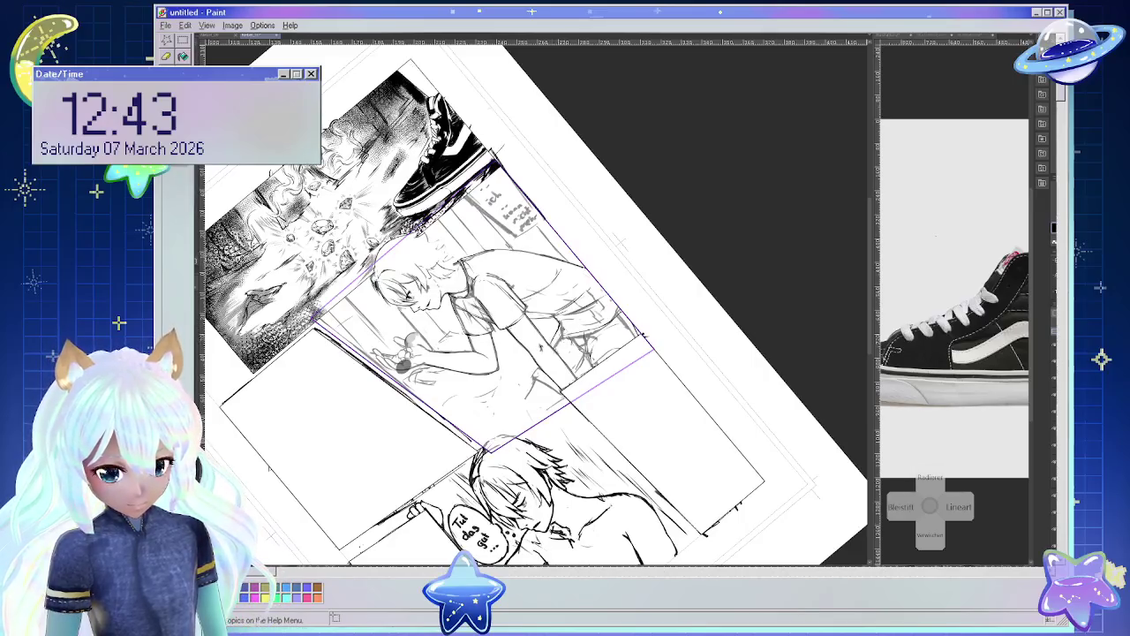
{"action": "mouse_move", "coordinate": [621, 241]}
{"action": "left_mouse_down"}
{"action": "mouse_move", "coordinate": [671, 362]}
{"action": "mouse_move", "coordinate": [623, 362]}
{"action": "left_mouse_up"}
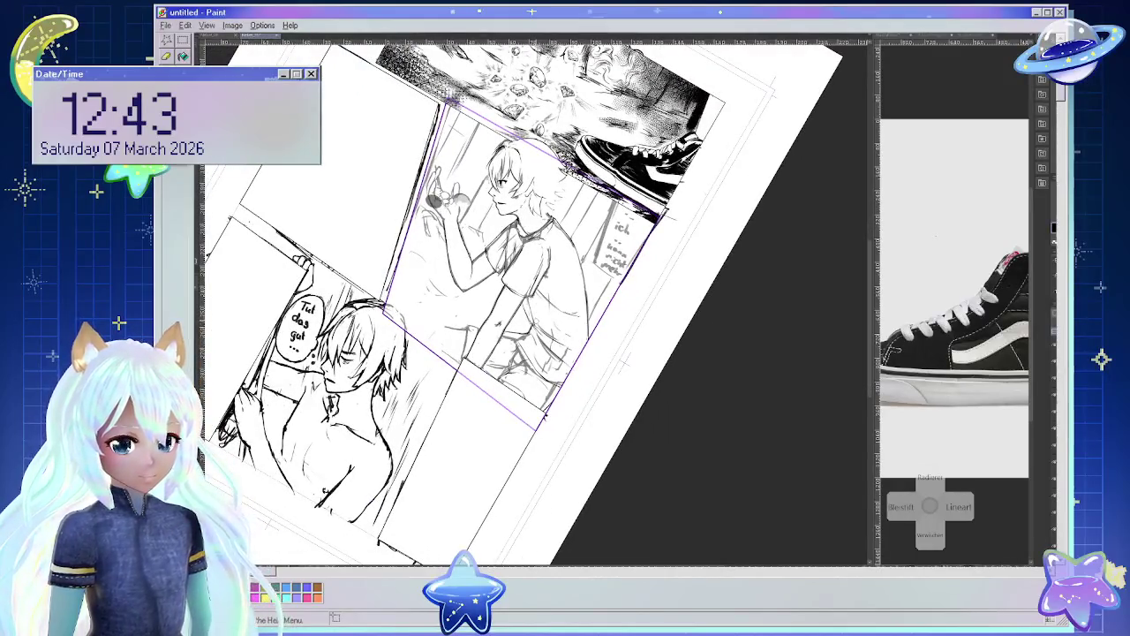